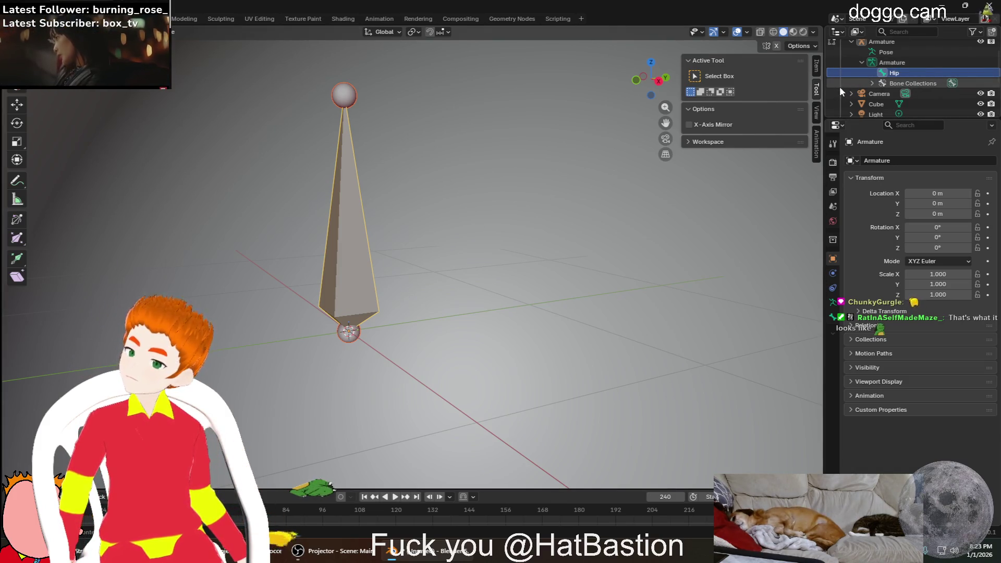
Rename the armature's only bone to Hips in the Outliner and select its tip
click(918, 62)
scroll(894, 59, up, 1)
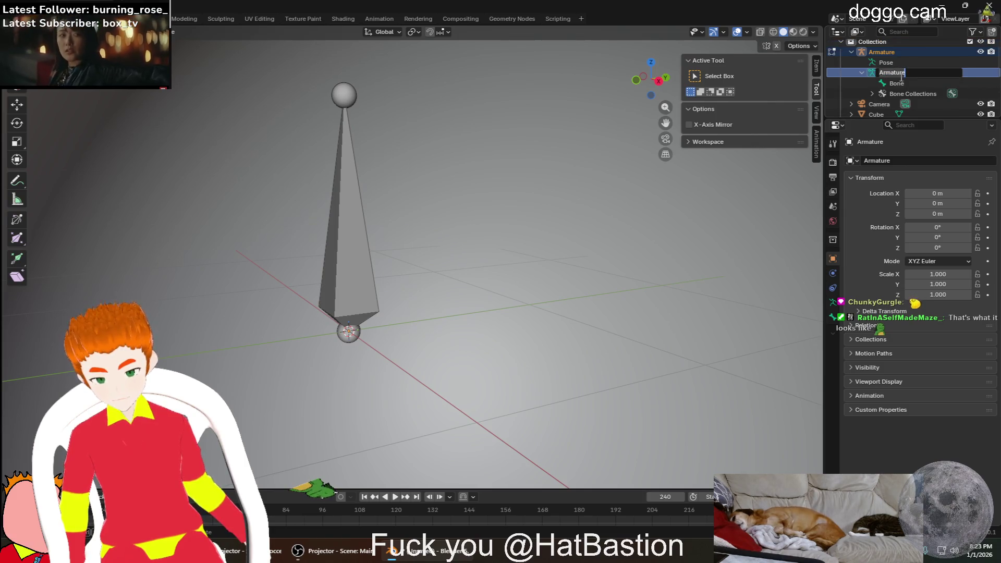
double_click(892, 72)
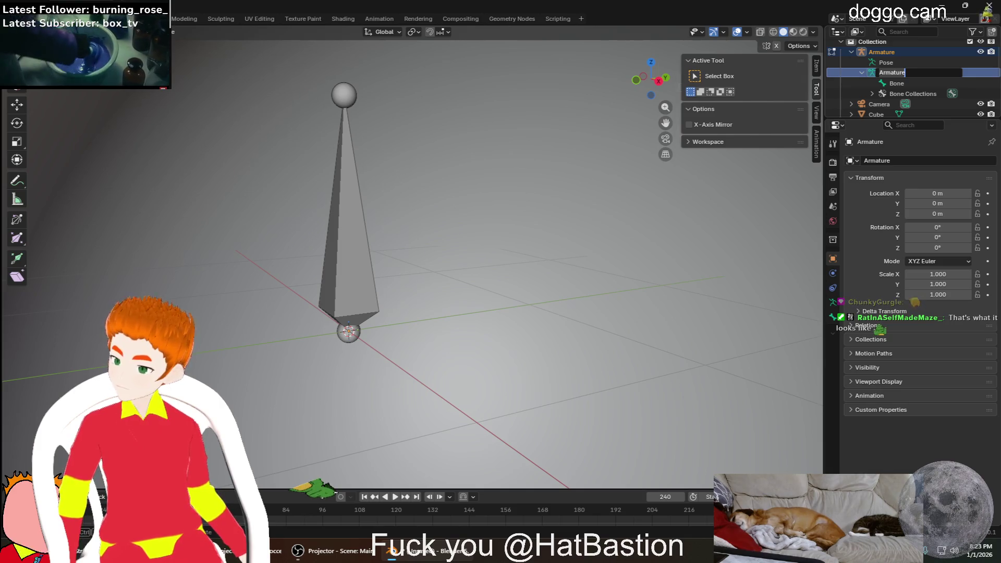
scroll(900, 78, down, 1)
double_click(896, 72)
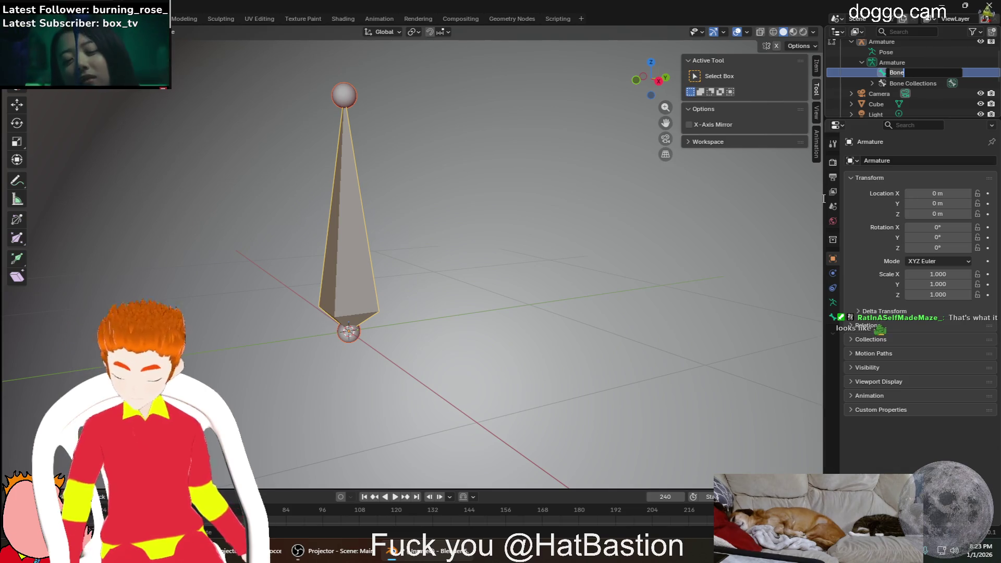
text(Hps)
key(Return)
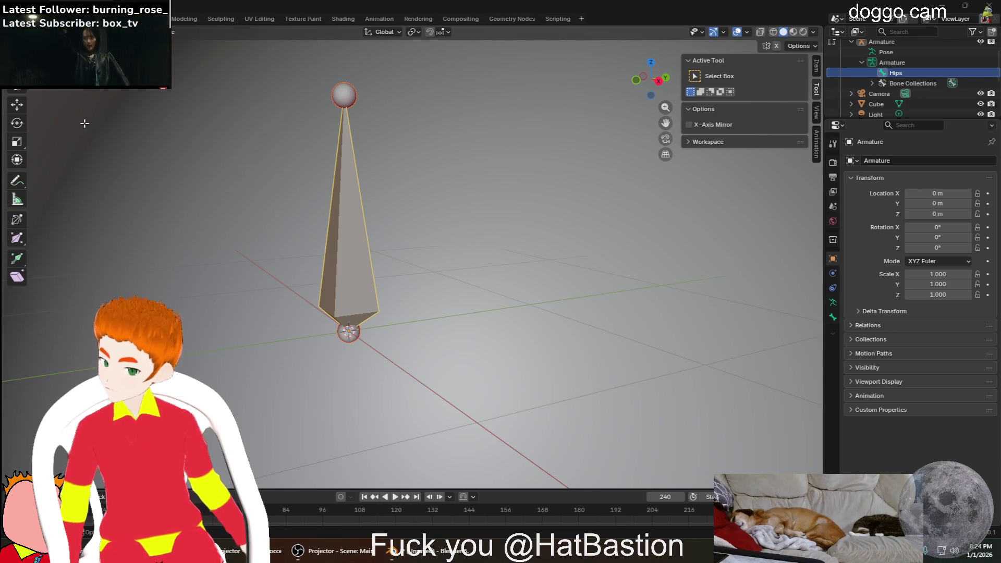
click(342, 96)
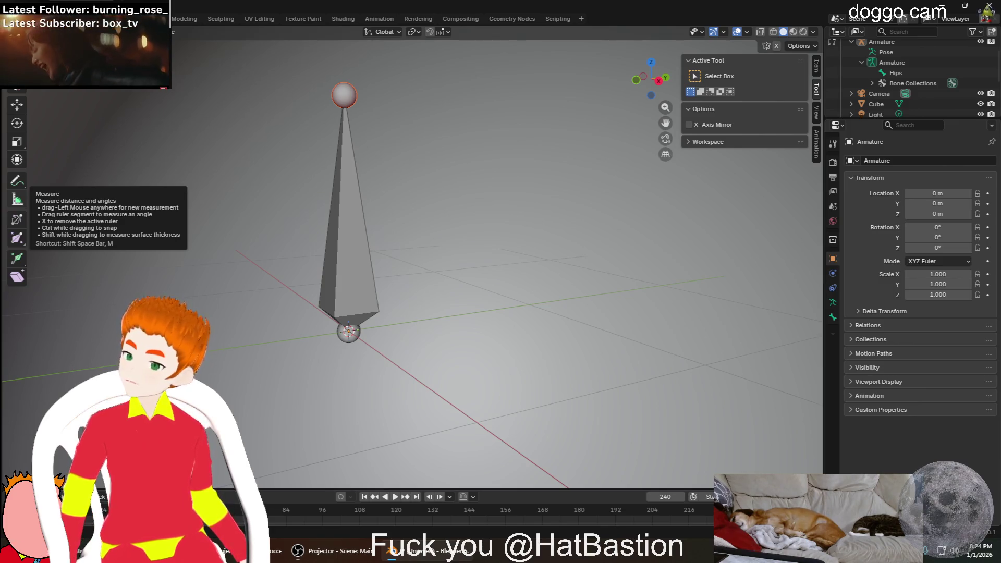
Extrude a new bone straight up from the Hips tip, discarding a first angled attempt
key(g)
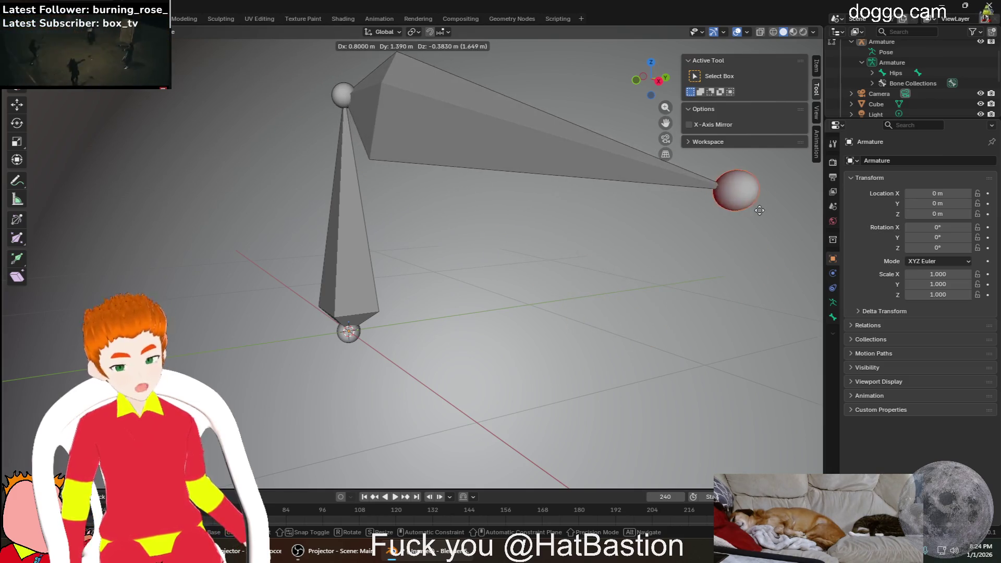
click(731, 241)
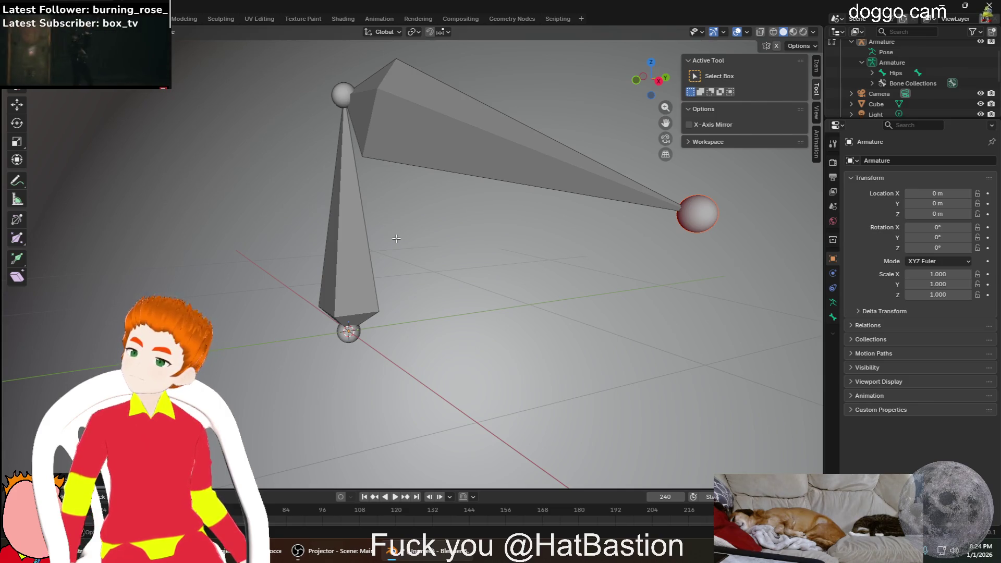
key(ctrl+z)
key(ctrl+z)
key(ctrl+shift+z)
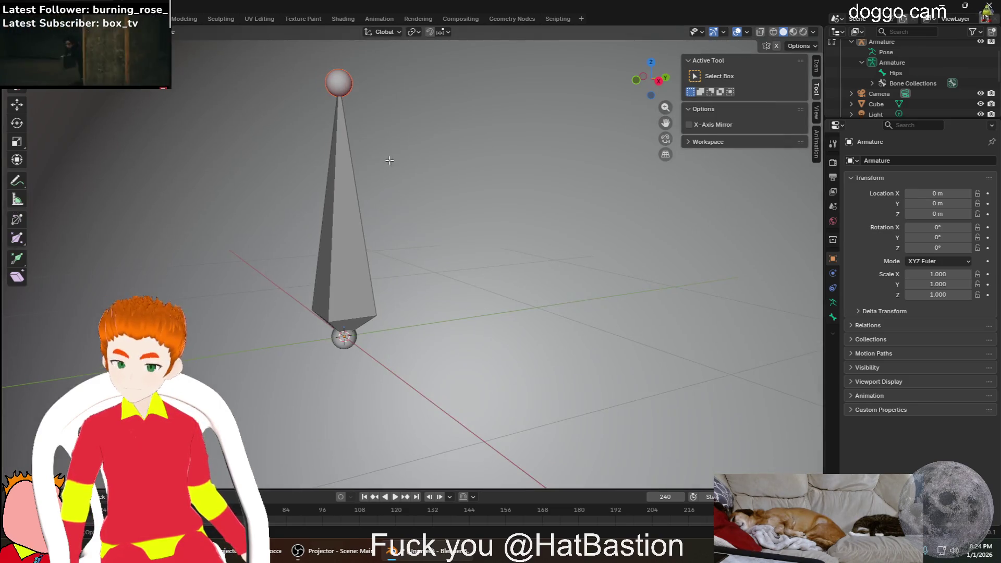
middle_drag(412, 158, 425, 140)
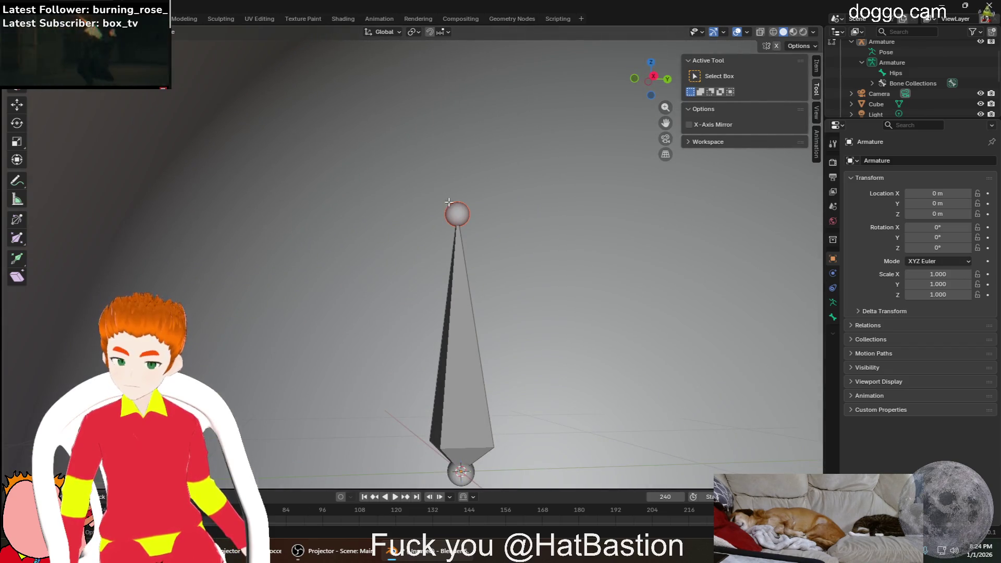
key(e)
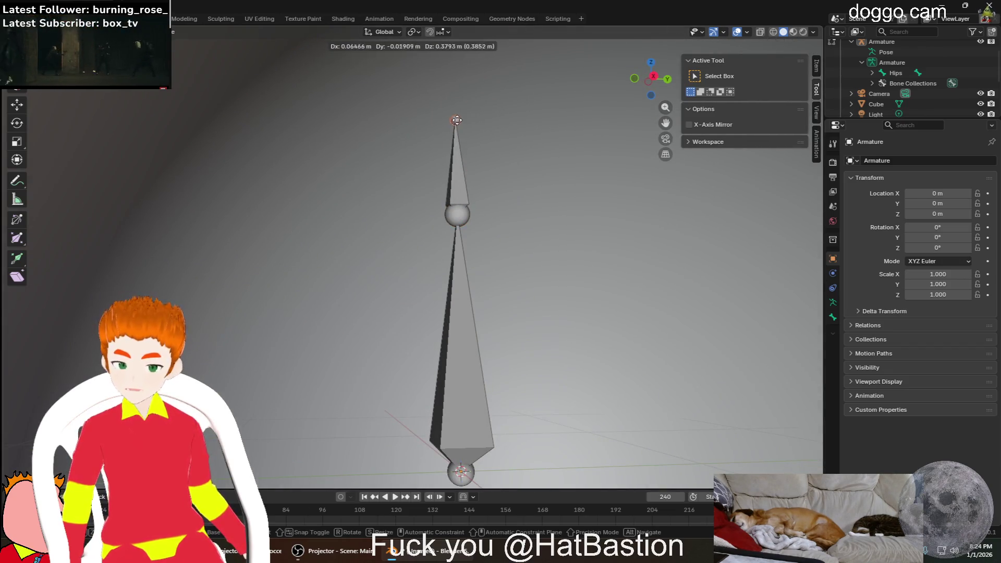
click(457, 63)
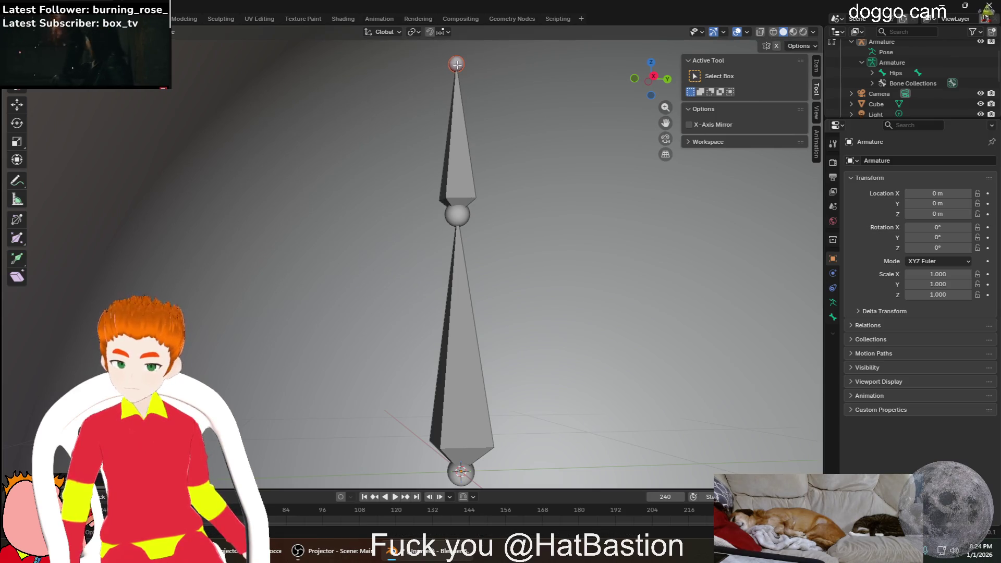
Rename the new Hips.001 bone nested under Hips to Spine
click(872, 73)
click(917, 83)
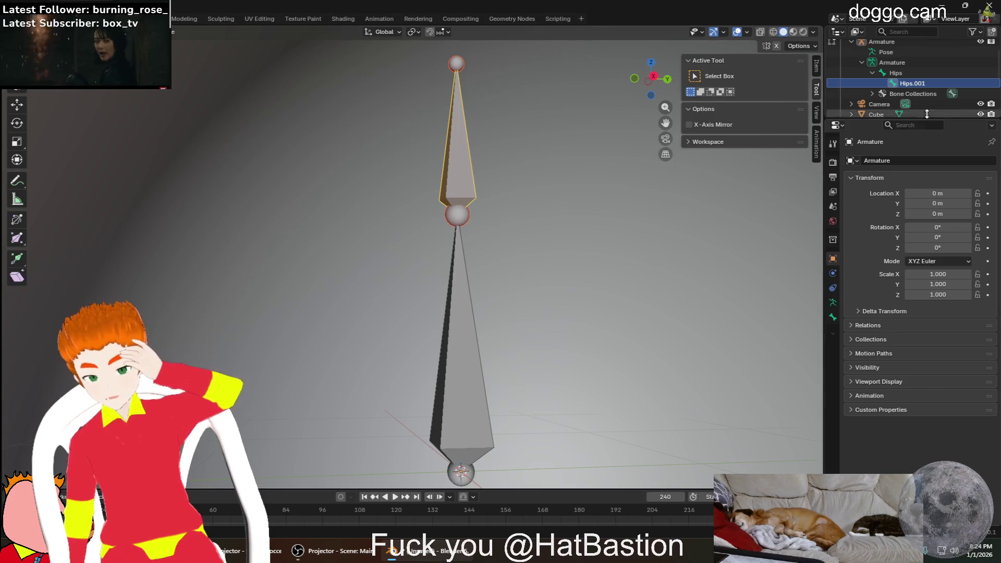
scroll(930, 91, down, 1)
double_click(912, 73)
text(He)
key(BackSpace)
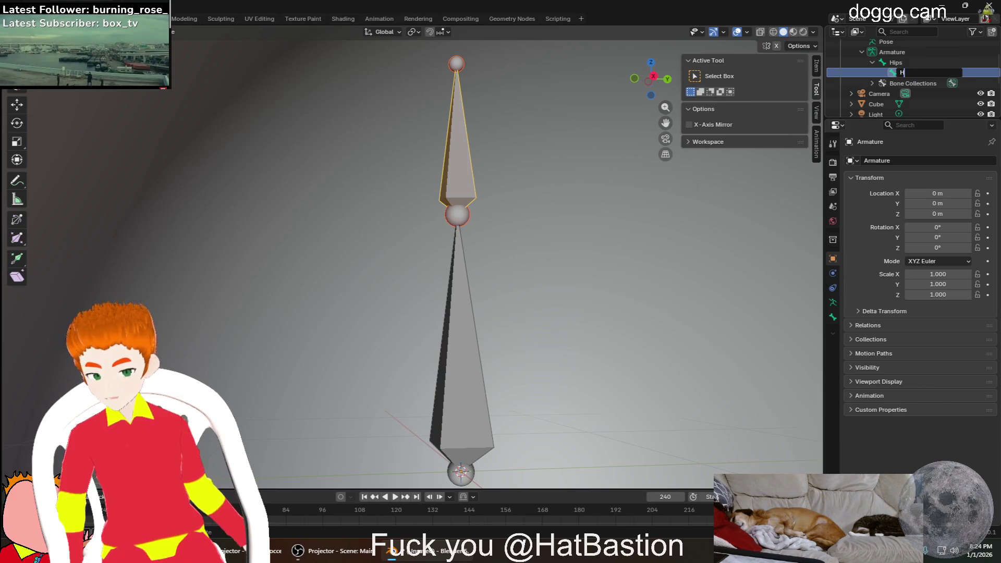
text(ine)
key(Return)
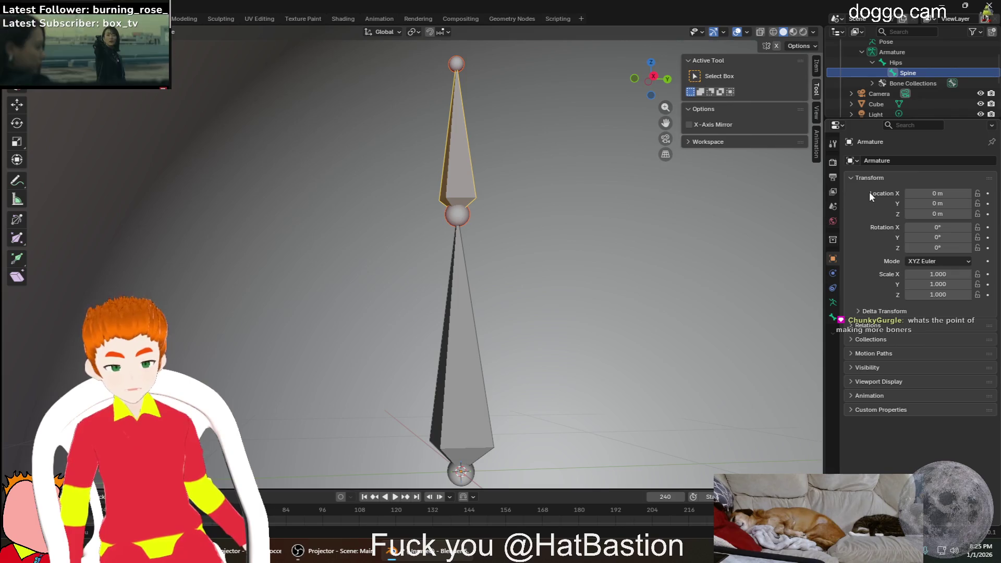
scroll(666, 239, down, 1)
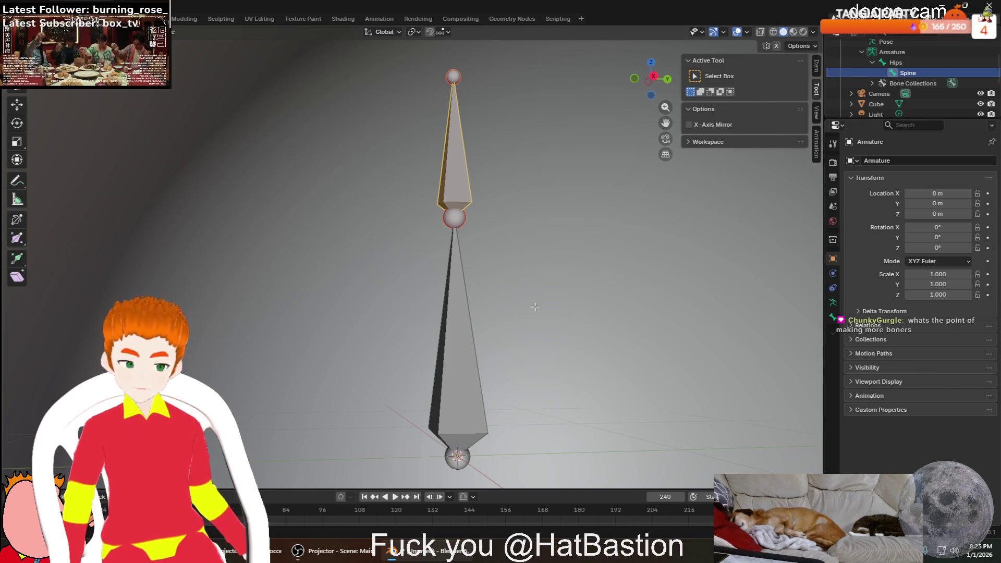
scroll(536, 306, down, 3)
scroll(578, 305, down, 3)
scroll(579, 305, down, 3)
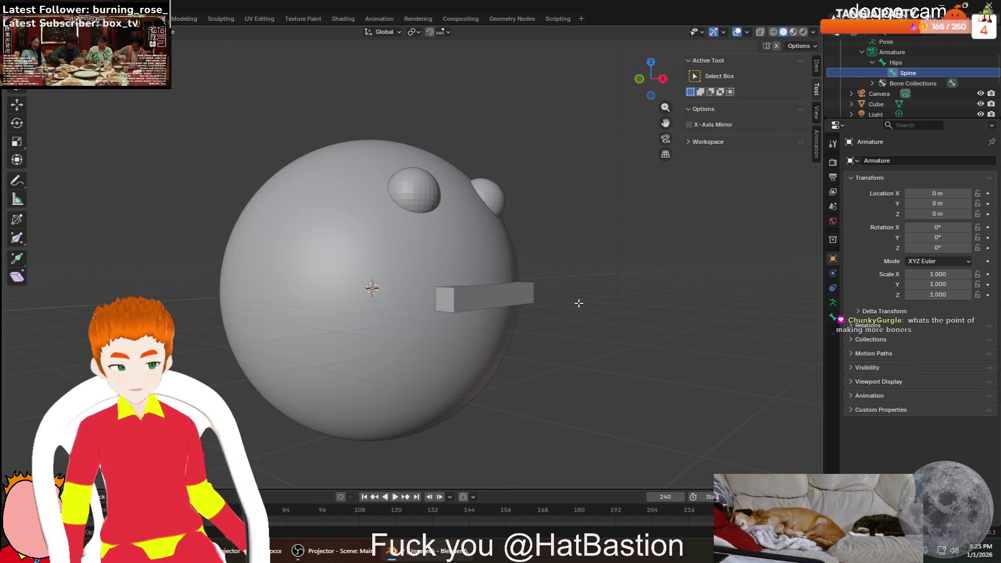
scroll(579, 303, up, 3)
scroll(536, 301, up, 2)
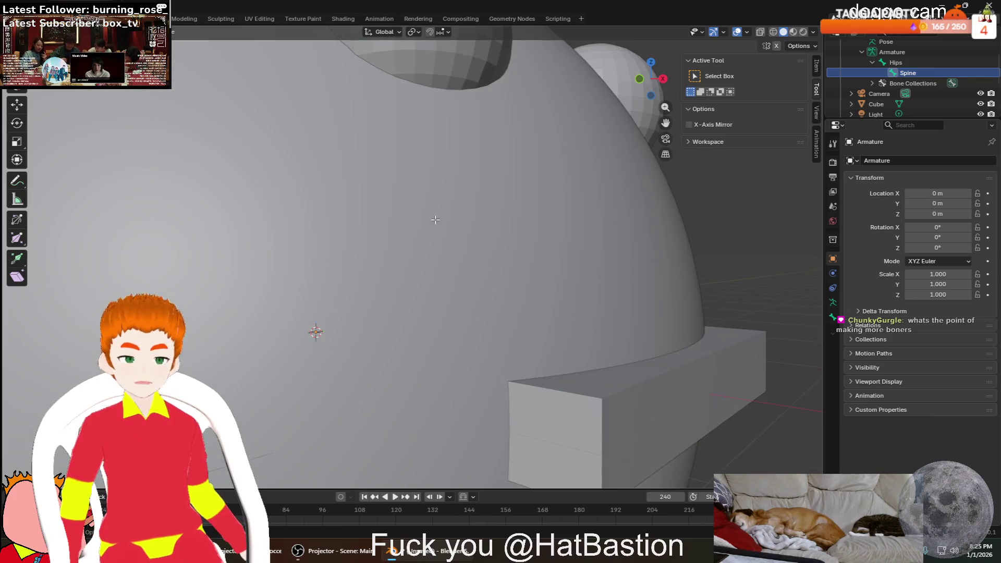
scroll(446, 221, up, 2)
scroll(445, 221, up, 2)
scroll(423, 214, up, 2)
key(KP_Decimal)
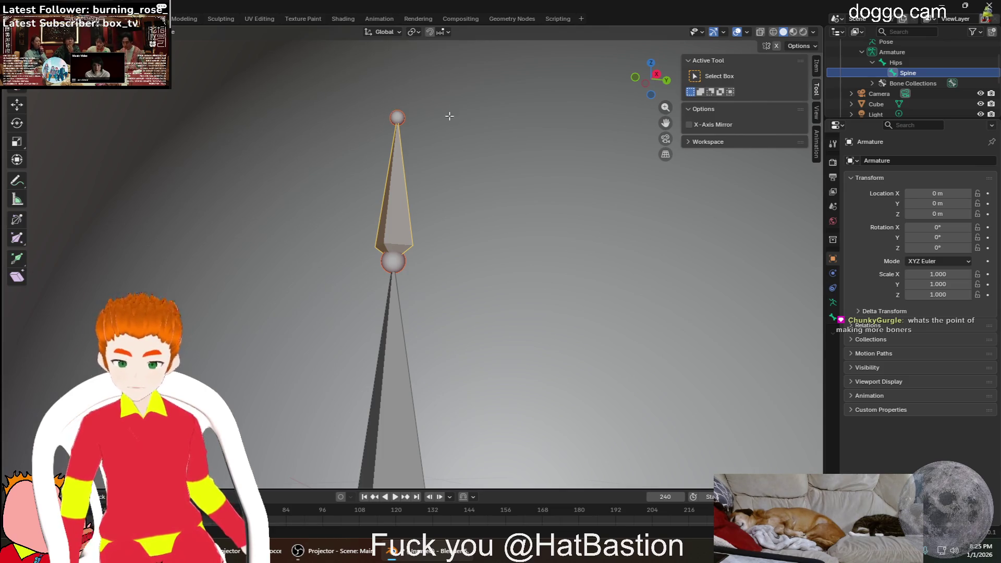
scroll(449, 116, down, 3)
scroll(429, 92, up, 4)
scroll(430, 91, down, 3)
middle_drag(427, 114, 456, 118)
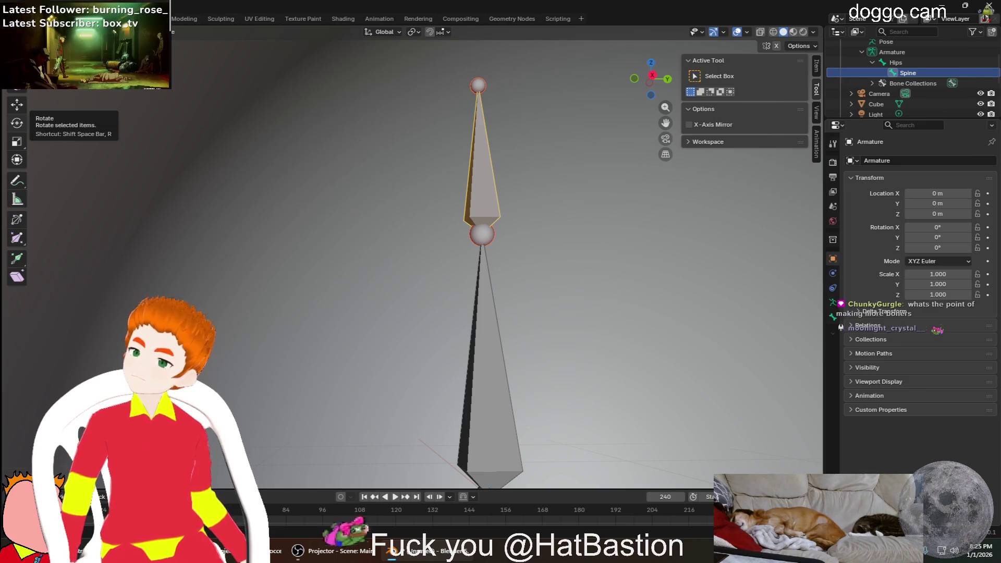
middle_drag(263, 130, 285, 134)
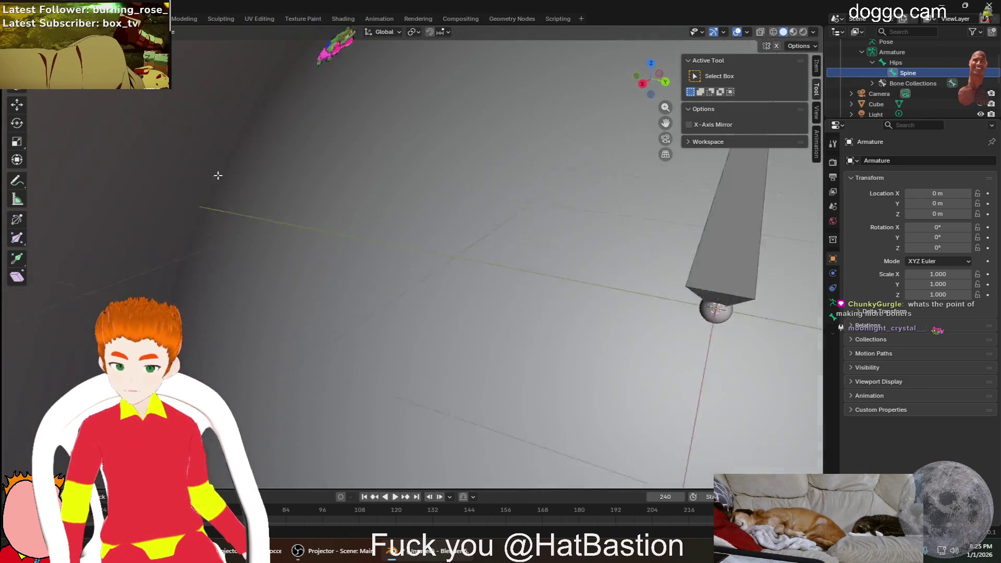
scroll(390, 215, down, 5)
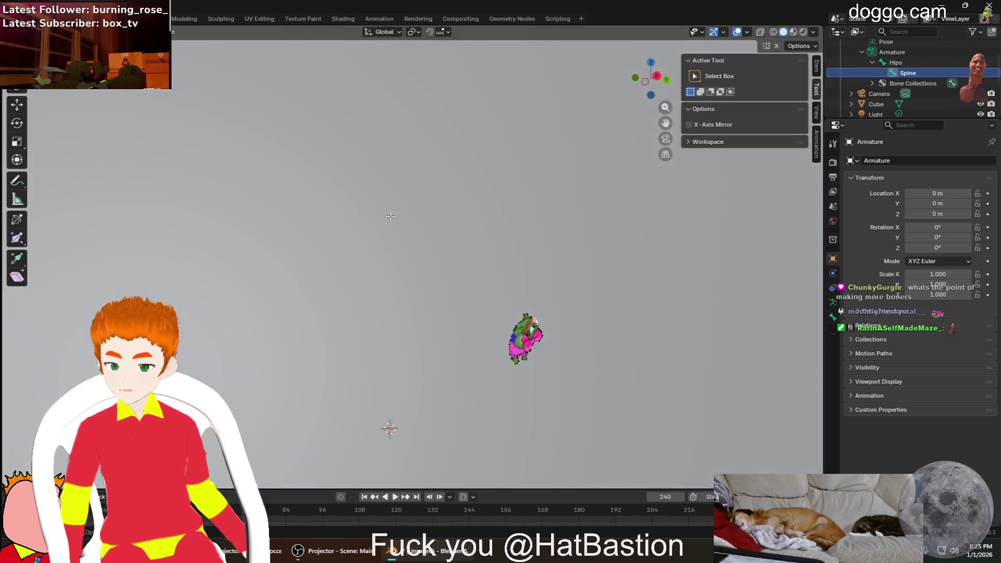
scroll(391, 215, down, 3)
scroll(390, 215, up, 8)
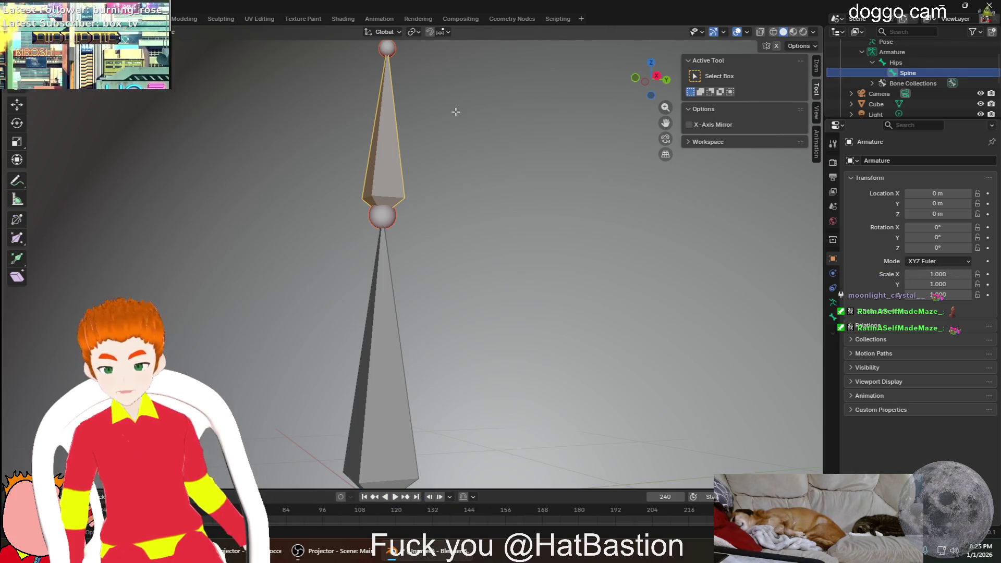
Extrude a third bone straight up from the Spine tip, undoing a first angled attempt
mouse_move(430, 108)
middle_down()
mouse_move(470, 140)
mouse_move(431, 313)
middle_up()
middle_drag(438, 172, 426, 156)
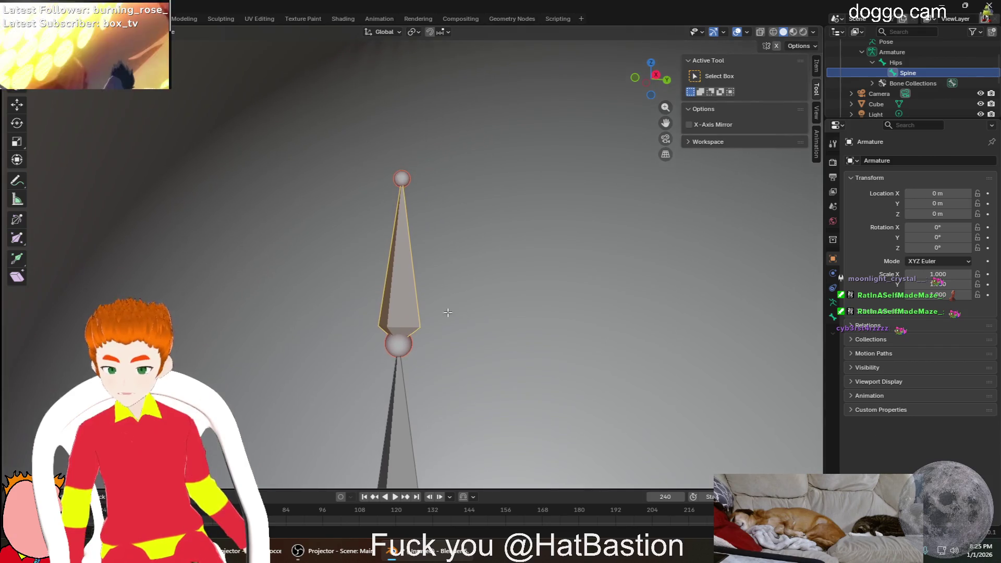
key(e)
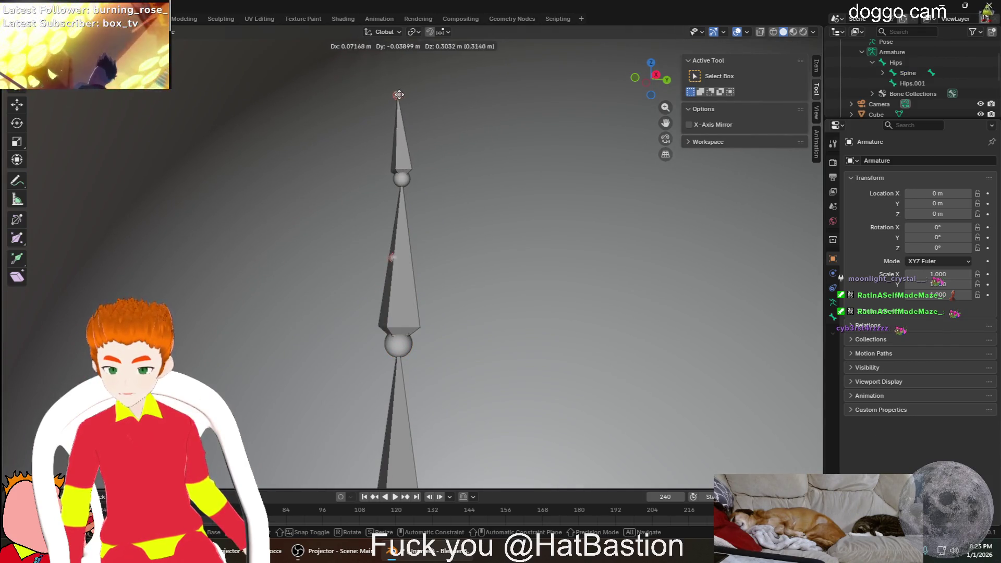
click(569, 91)
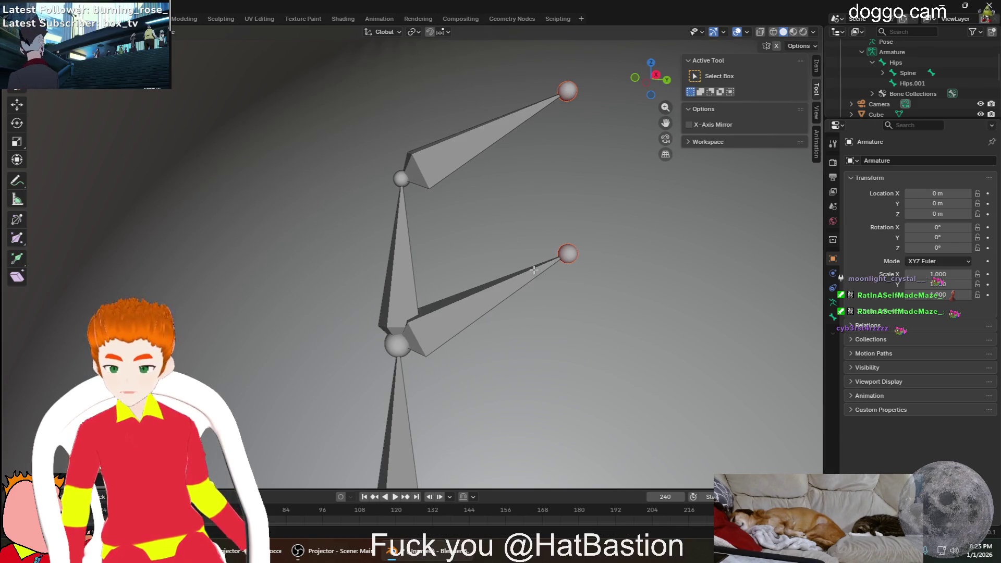
key(ctrl+z)
click(402, 179)
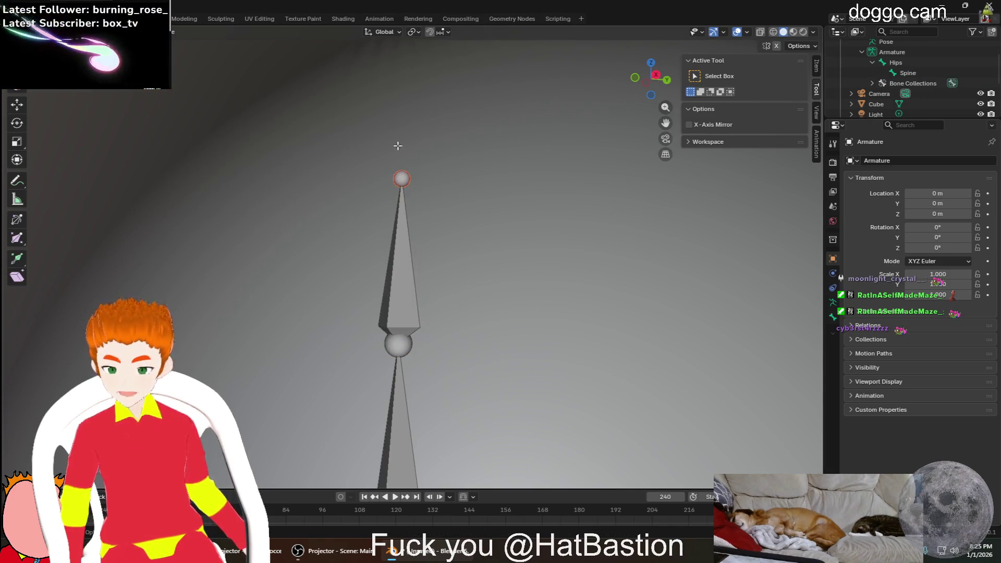
key(e)
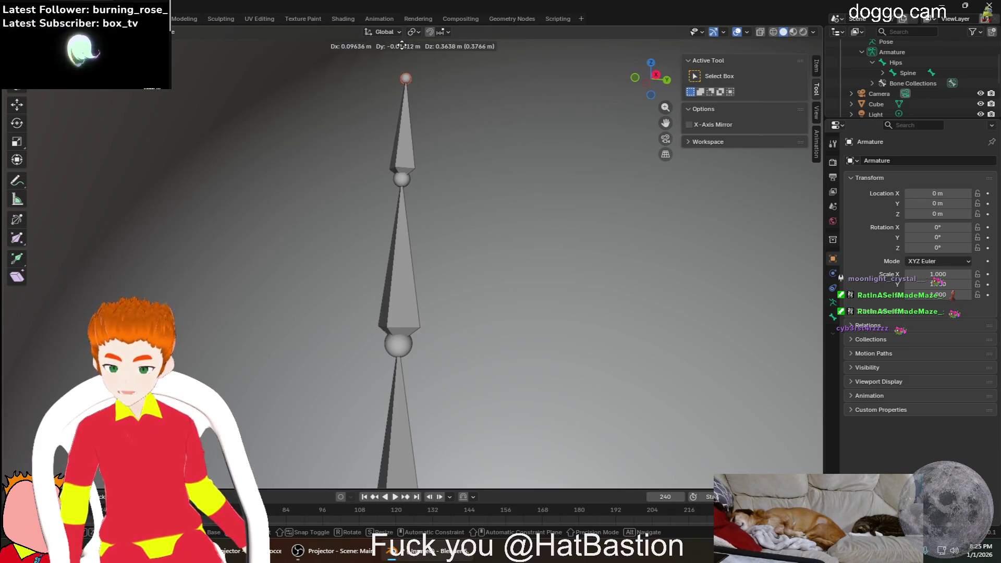
click(400, 45)
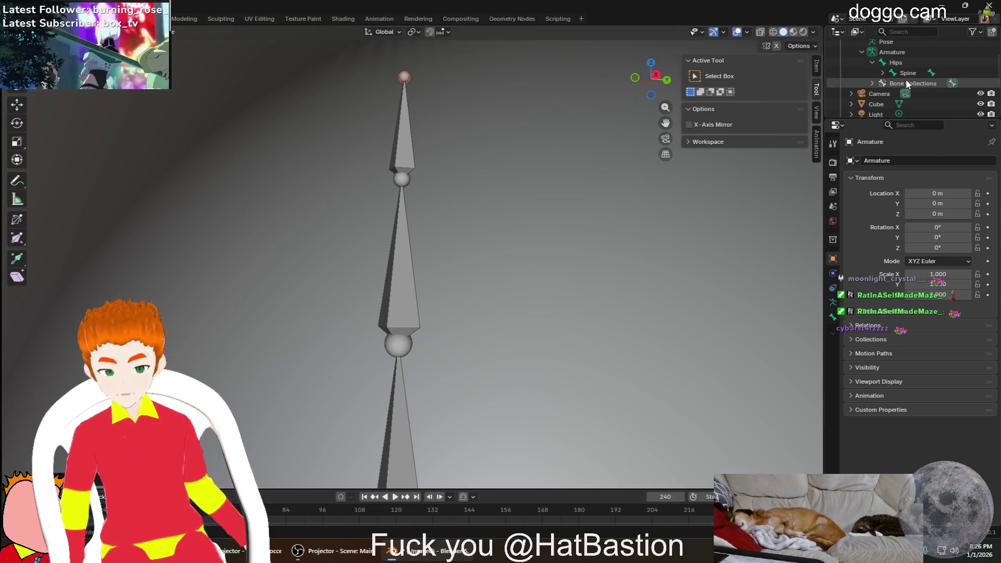
Rename the new Spine.001 bone nested under Spine to Head
click(882, 72)
double_click(924, 72)
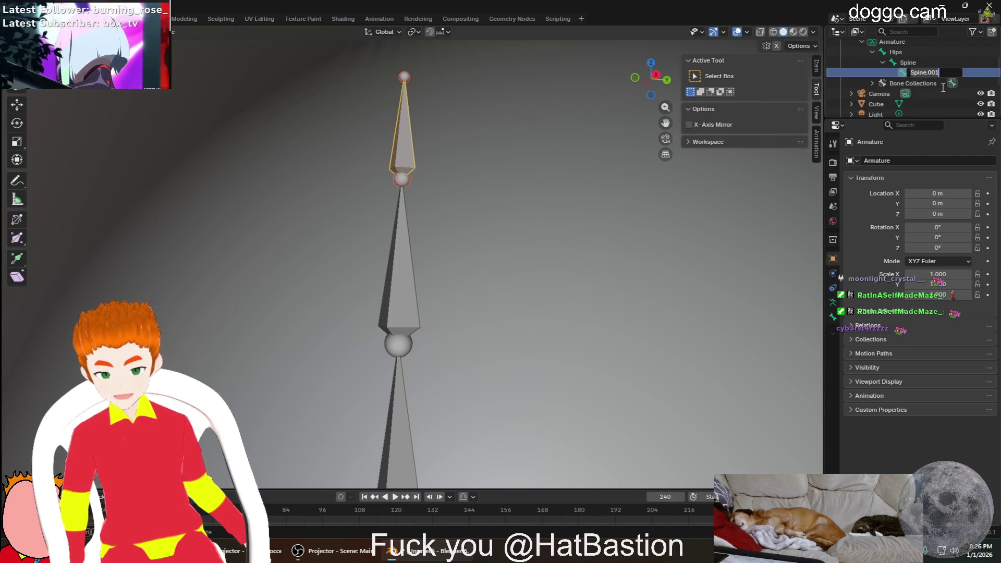
text(Head)
key(Return)
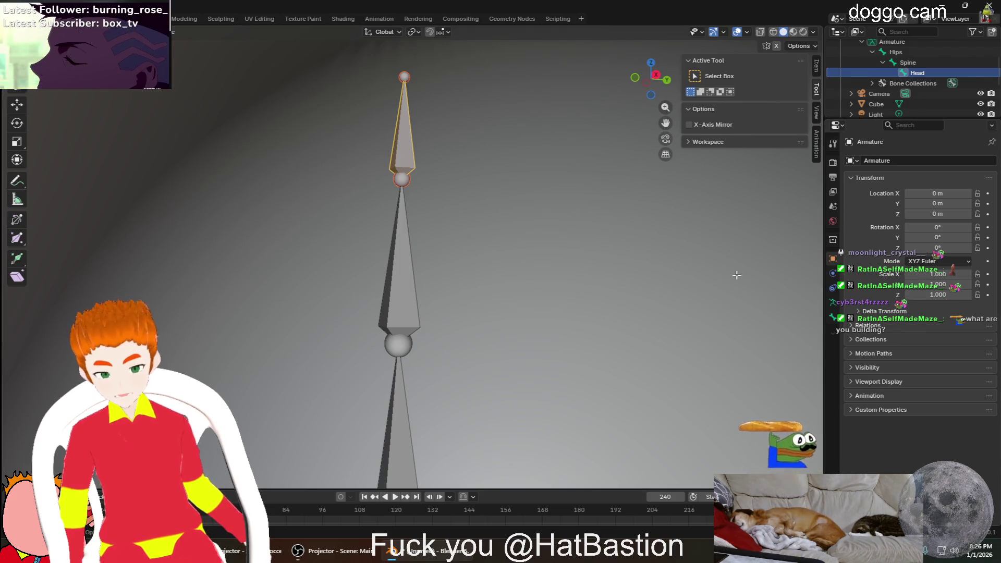
Toggle local view to isolate the armature bones and orbit to inspect the Hips–Spine–Head chain
key(KP_Divide)
scroll(640, 278, down, 5)
scroll(640, 278, down, 5)
scroll(639, 278, up, 5)
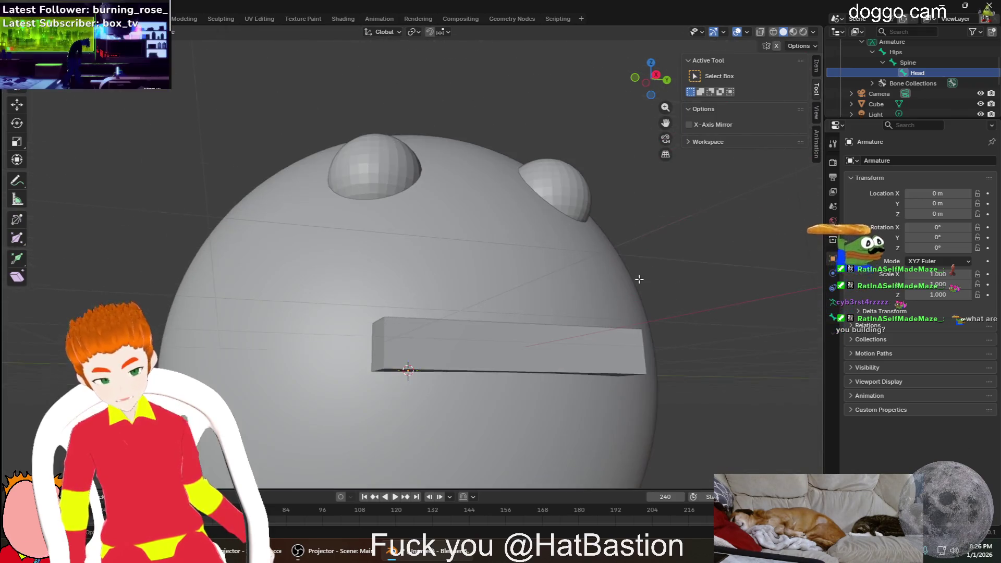
mouse_move(639, 279)
middle_down()
mouse_move(637, 290)
mouse_move(677, 292)
mouse_move(666, 282)
middle_up()
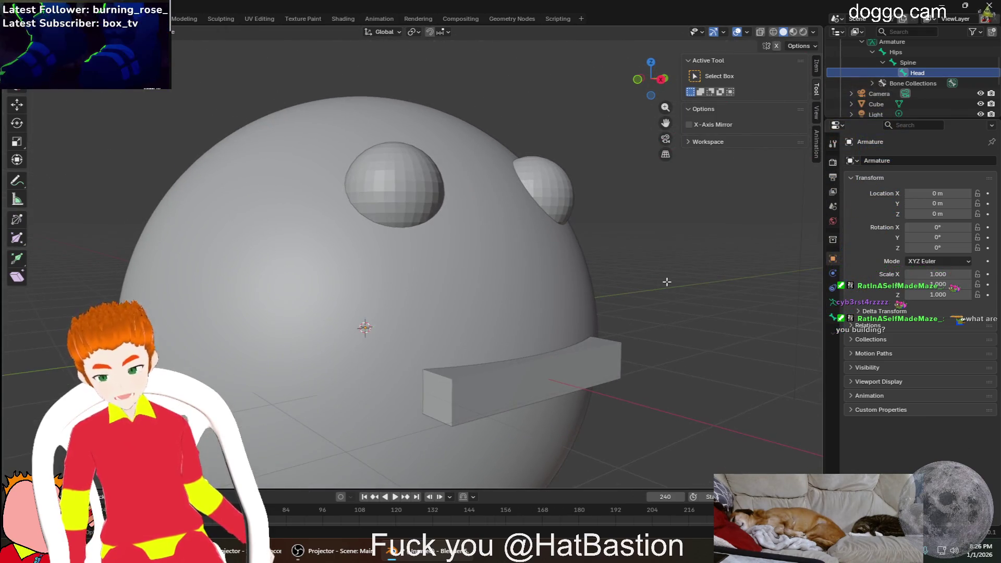
scroll(420, 260, up, 3)
scroll(422, 258, up, 3)
key(KP_Divide)
scroll(459, 211, up, 2)
scroll(458, 210, down, 2)
mouse_move(436, 219)
middle_down()
mouse_move(376, 420)
mouse_move(352, 149)
mouse_move(391, 114)
mouse_move(380, 90)
mouse_move(408, 120)
mouse_move(435, 248)
middle_up()
middle_drag(571, 244, 576, 238)
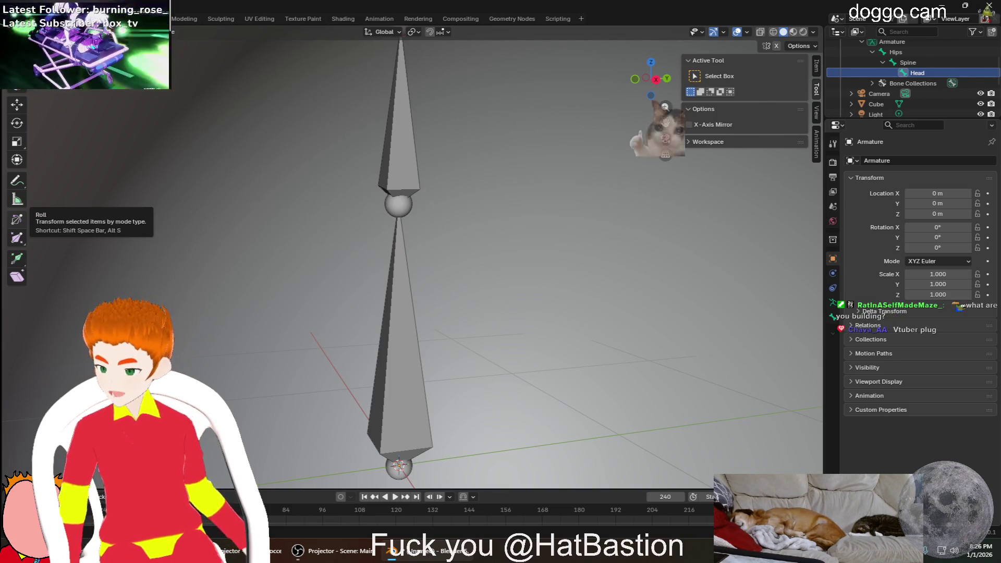
mouse_move(271, 204)
middle_down()
mouse_move(301, 191)
mouse_move(402, 417)
mouse_move(342, 150)
mouse_move(240, 340)
mouse_move(327, 140)
mouse_move(308, 148)
middle_up()
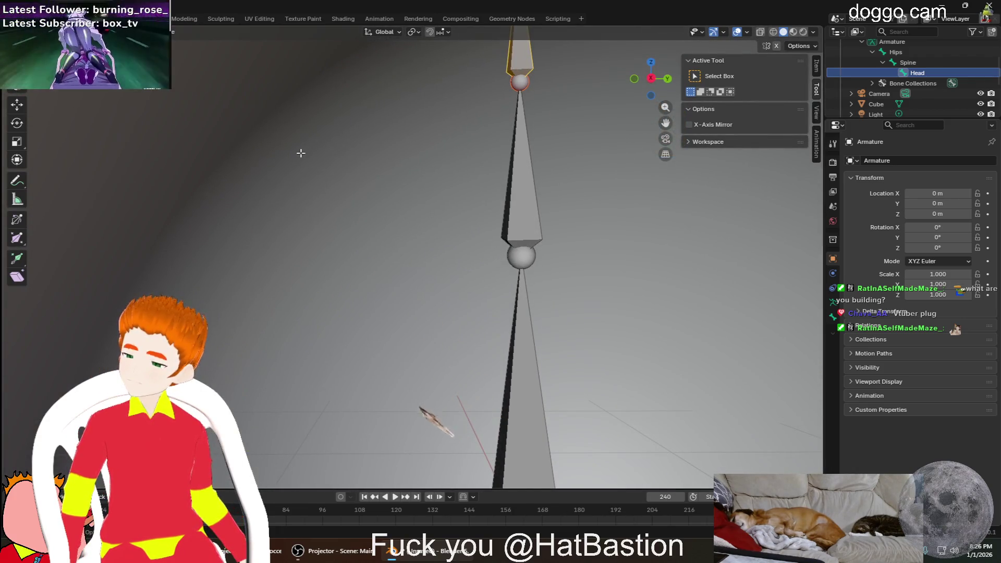
mouse_move(306, 165)
middle_down()
mouse_move(318, 167)
mouse_move(293, 173)
mouse_move(536, 380)
mouse_move(465, 167)
mouse_move(490, 177)
mouse_move(436, 297)
mouse_move(480, 264)
mouse_move(532, 280)
mouse_move(464, 281)
middle_up()
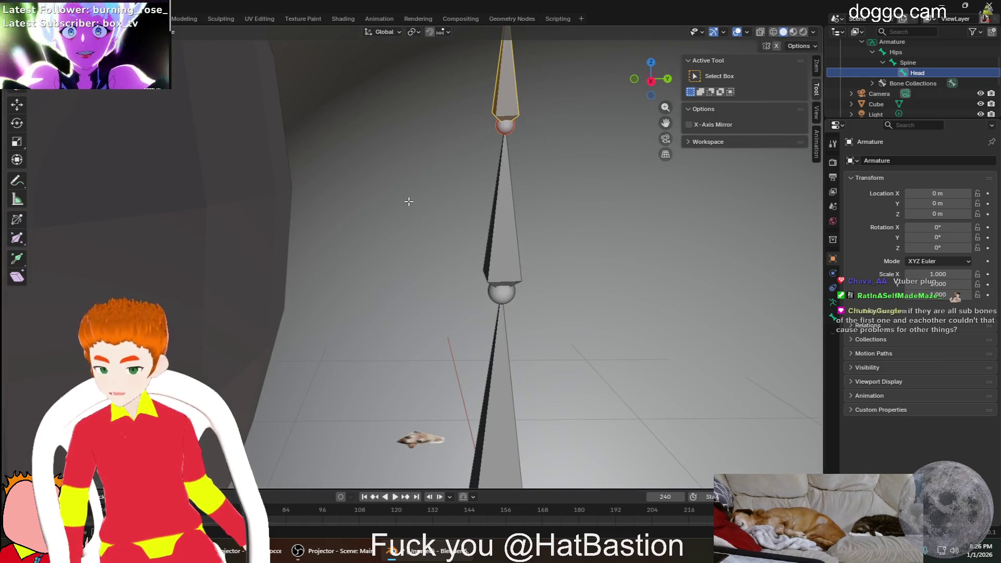
mouse_move(418, 201)
middle_down()
mouse_move(327, 210)
mouse_move(462, 245)
mouse_move(448, 259)
middle_up()
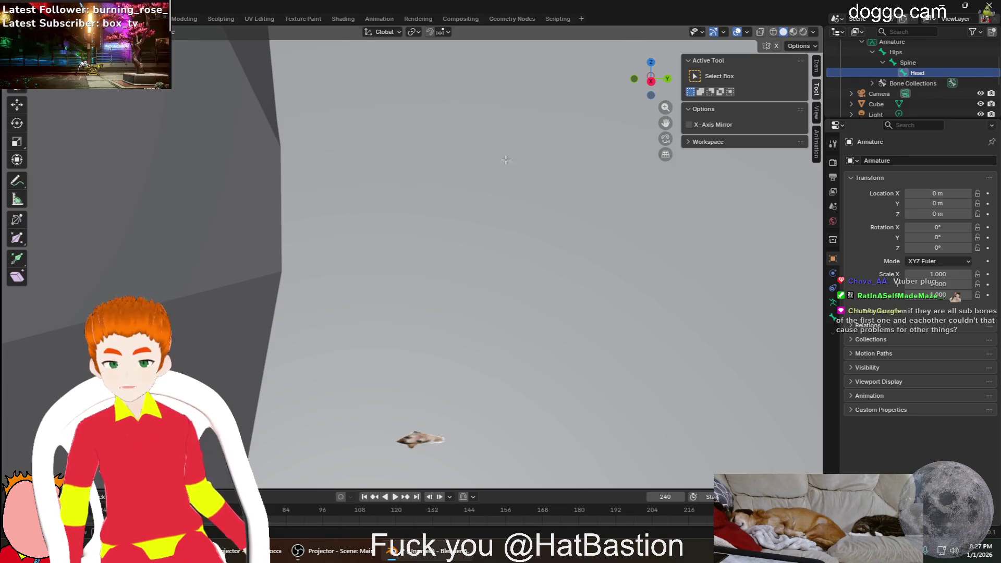
scroll(399, 230, down, 2)
scroll(391, 239, down, 2)
scroll(395, 240, down, 2)
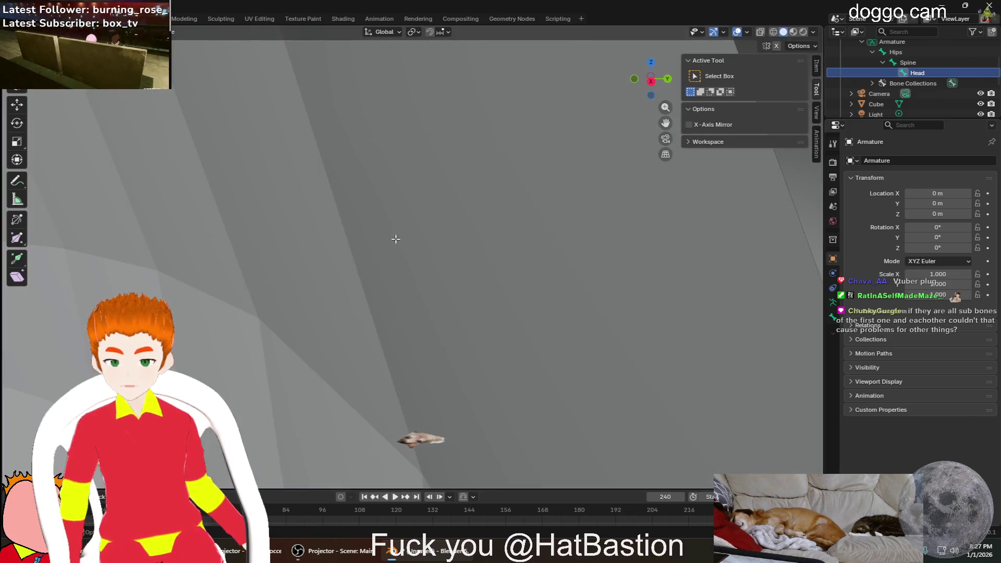
scroll(415, 228, down, 2)
mouse_move(425, 216)
middle_down()
mouse_move(496, 195)
mouse_move(470, 259)
mouse_move(490, 271)
mouse_move(511, 209)
middle_up()
Start and cancel a move of the Head bone, then bring up the file-save window
key(g)
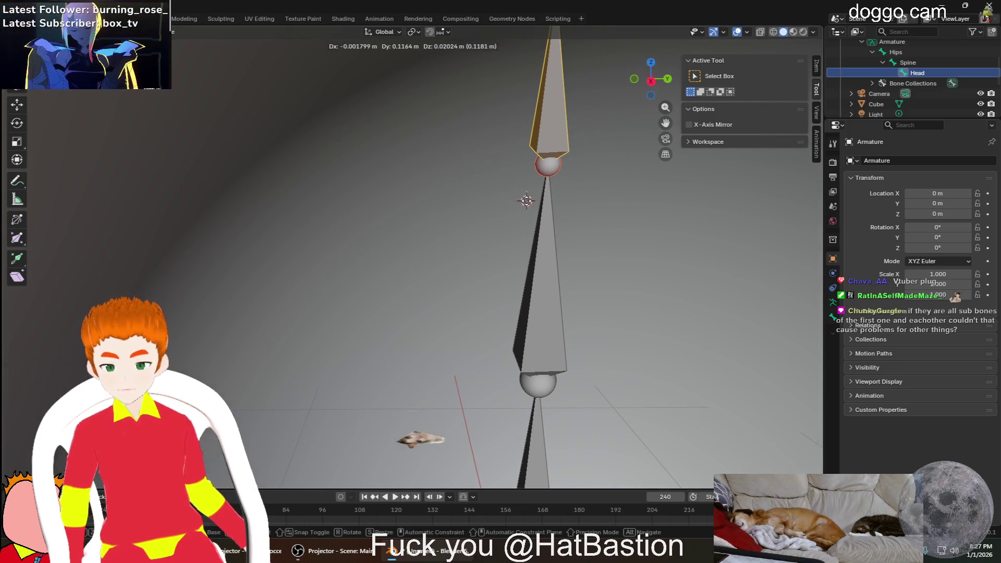
click(563, 196)
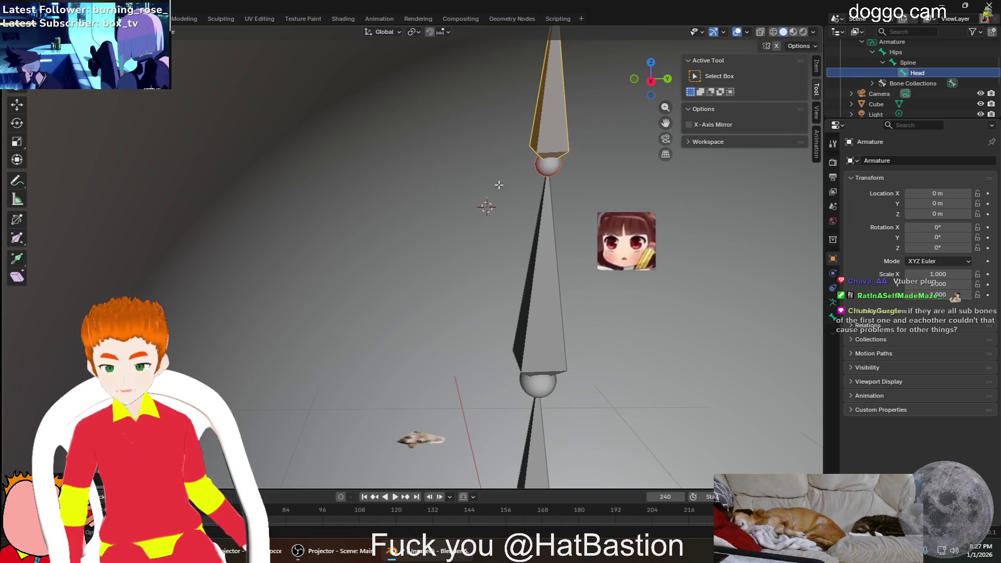
key(ctrl+s)
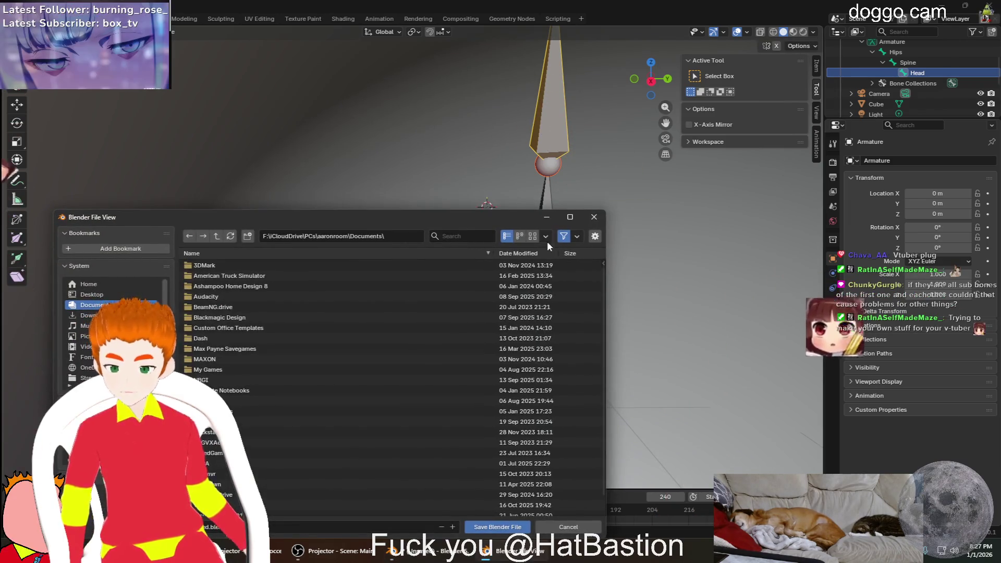
Close the save window without saving and undo, reverting the top bone's name to Spine.001
click(595, 219)
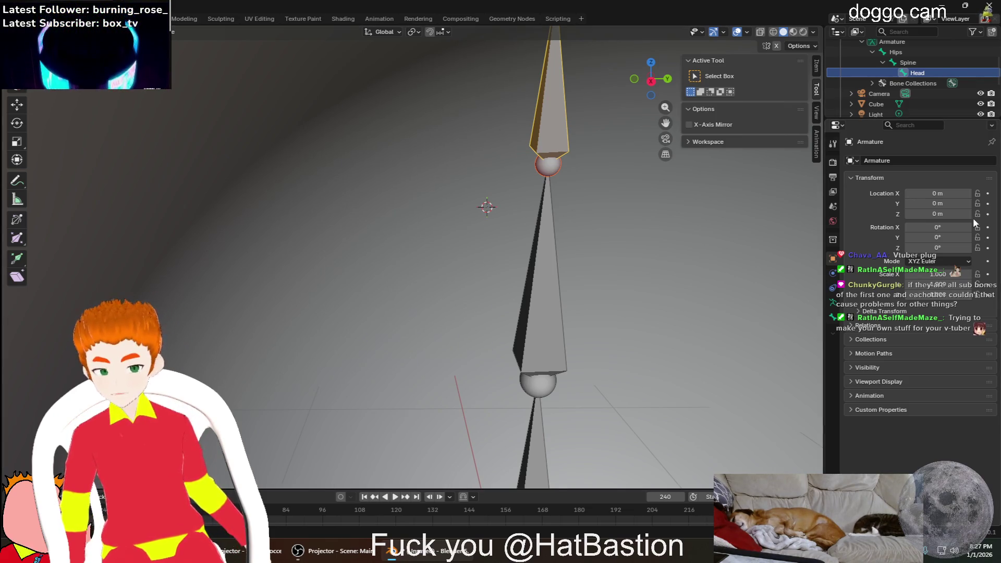
key(ctrl+z)
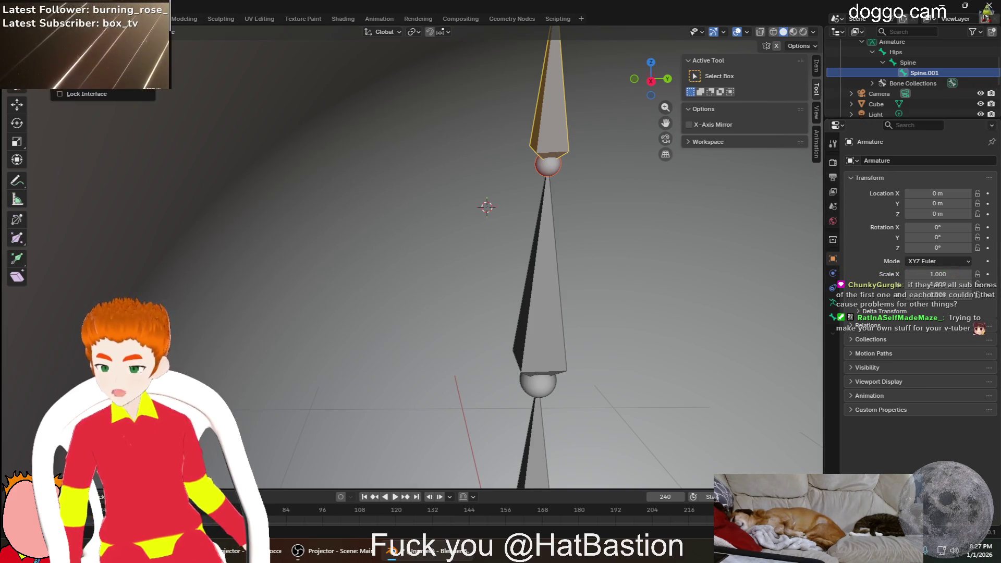
Restore the Head bone name via Undo History and show the sphere head again
click(43, 18)
click(250, 87)
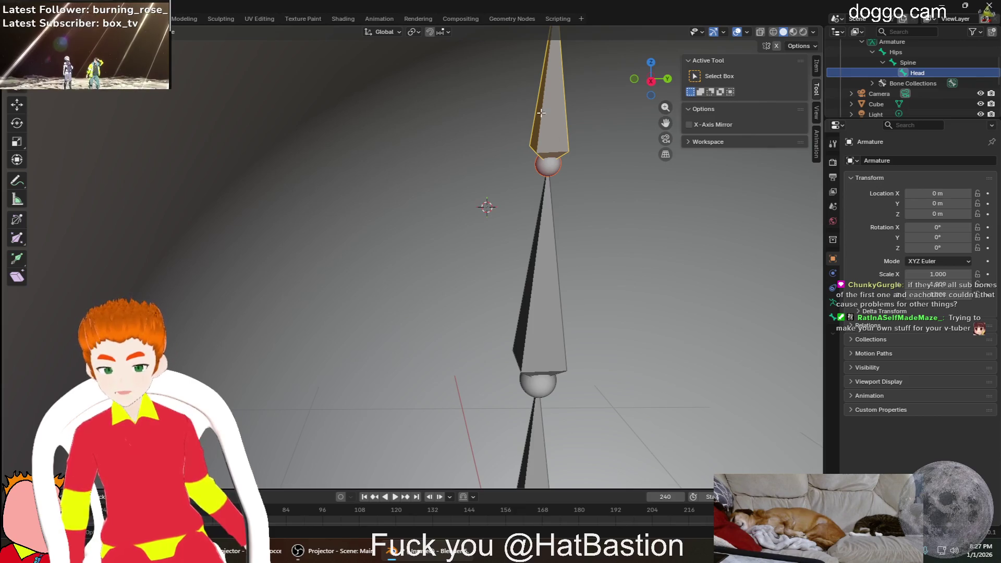
middle_drag(393, 208, 391, 187)
mouse_move(493, 181)
middle_down()
mouse_move(324, 202)
mouse_move(454, 203)
mouse_move(513, 179)
middle_up()
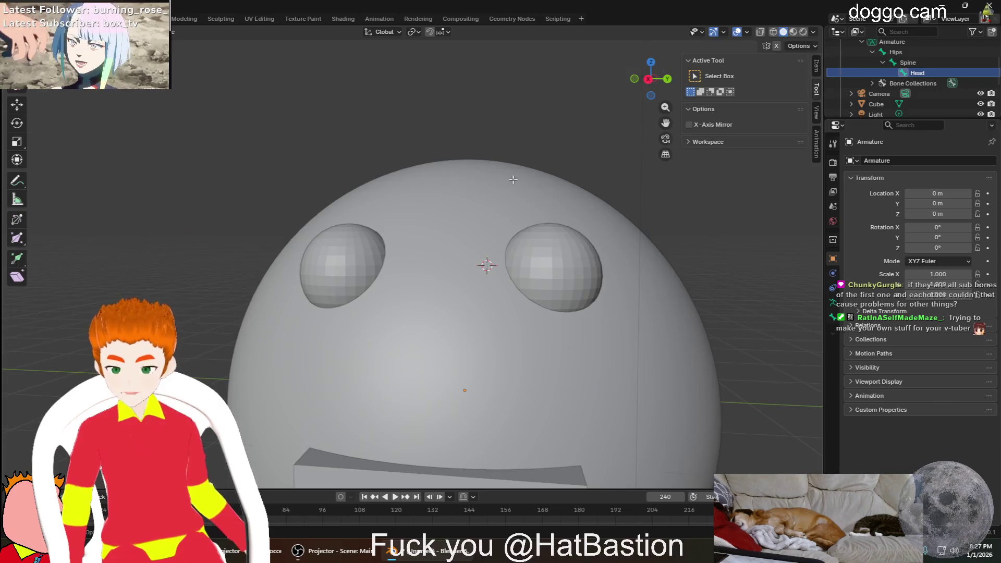
scroll(885, 77, up, 1)
scroll(923, 71, up, 2)
scroll(903, 107, up, 1)
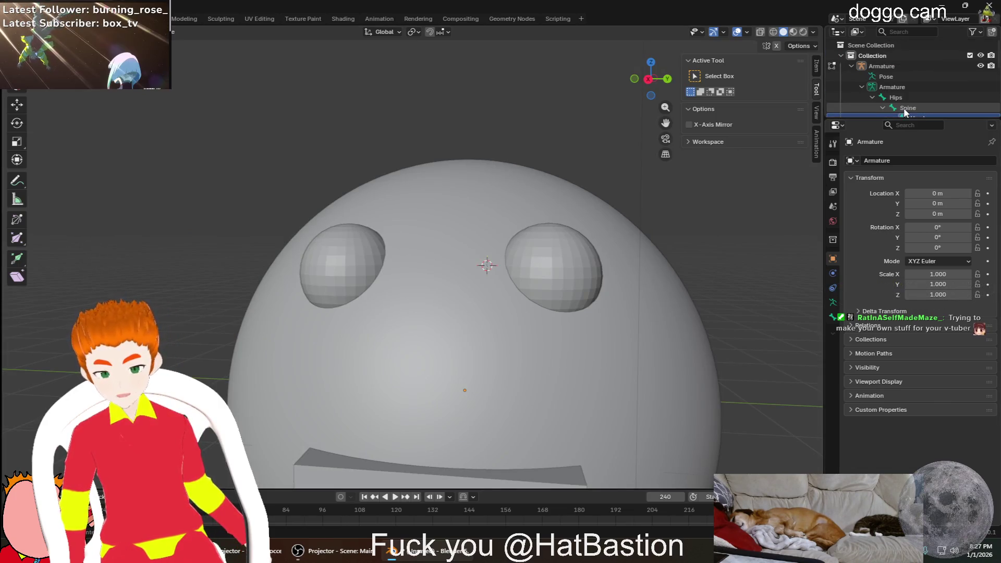
scroll(903, 85, down, 2)
scroll(894, 87, down, 2)
scroll(898, 96, down, 2)
Rename the big head sphere to 'Sphere - Head' in the Outliner
double_click(899, 55)
scroll(884, 54, up, 2)
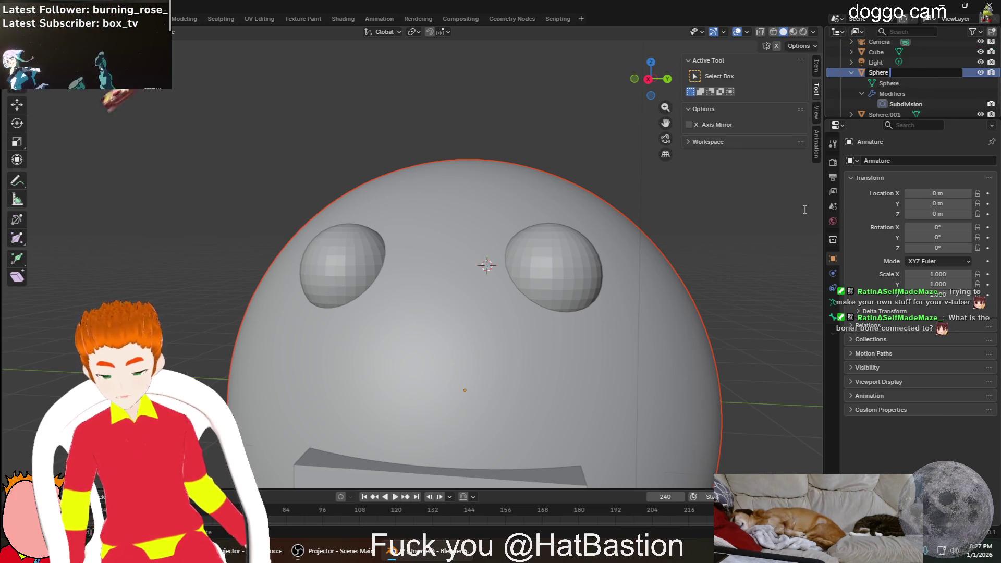
text(- Head)
key(Return)
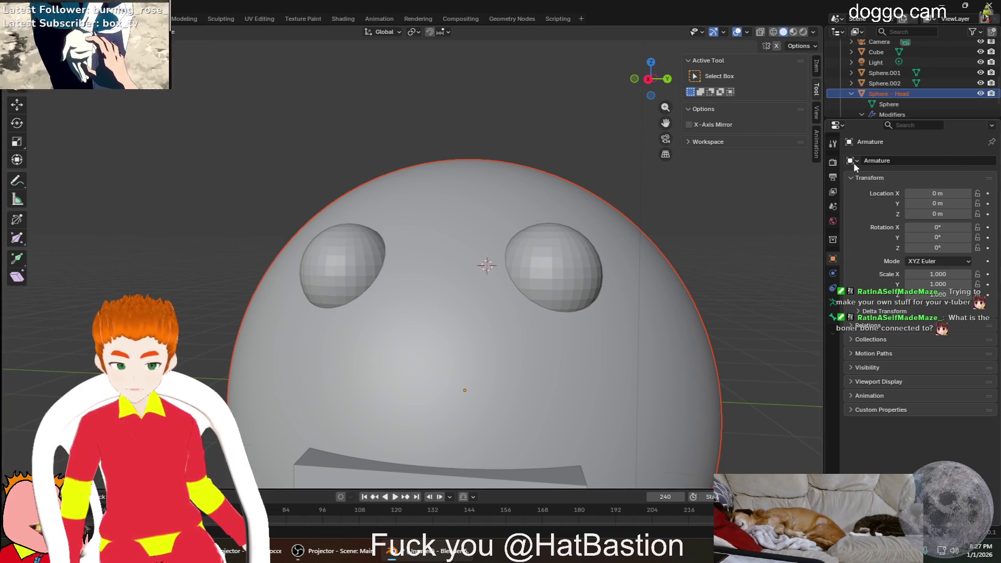
Hide the head sphere and pull a small angled bone out of the Head bone's tip
key(h)
scroll(441, 224, up, 2)
scroll(442, 224, up, 3)
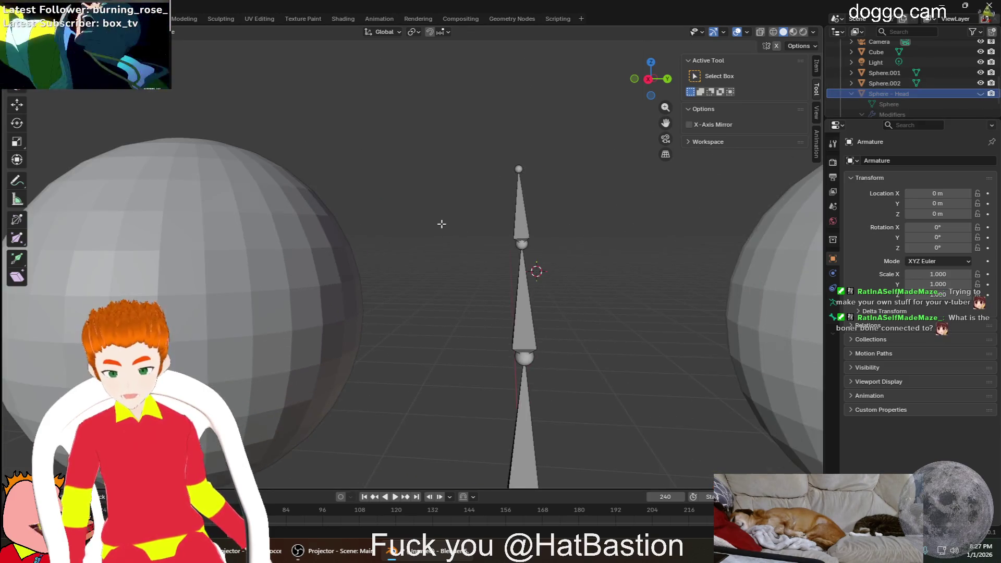
middle_drag(441, 224, 464, 210)
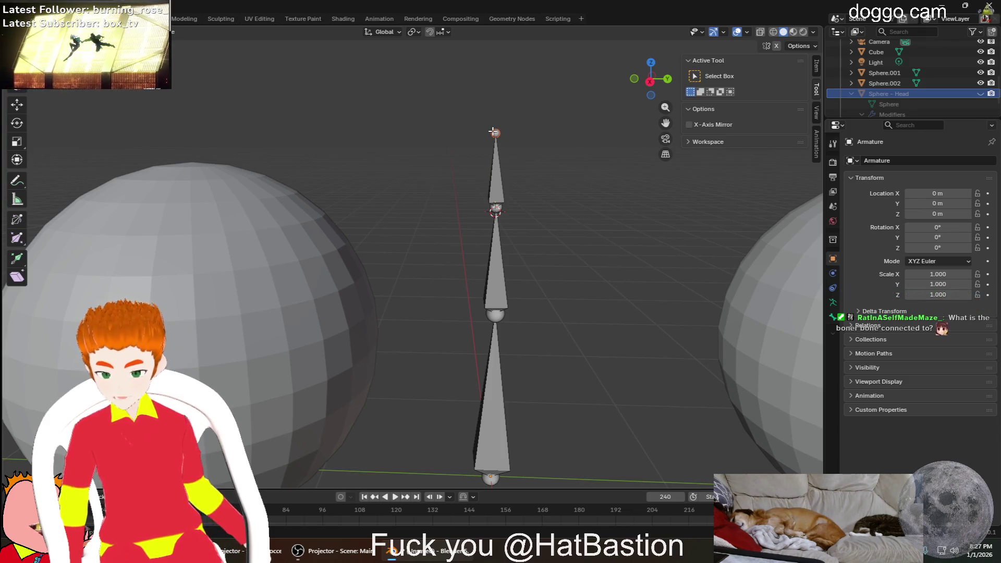
mouse_move(494, 132)
mouse_down()
mouse_move(461, 142)
mouse_move(466, 156)
mouse_up()
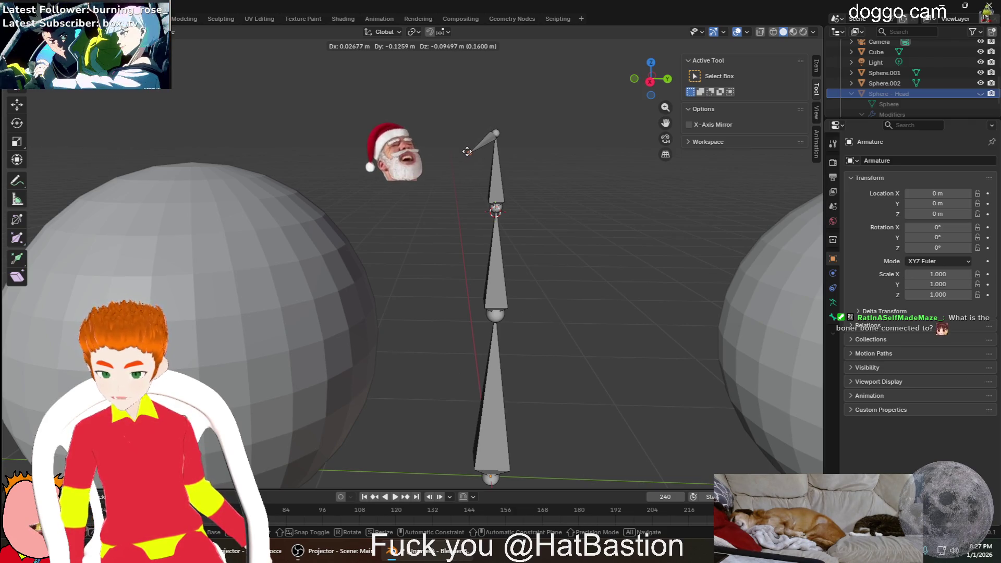
drag(469, 146, 469, 150)
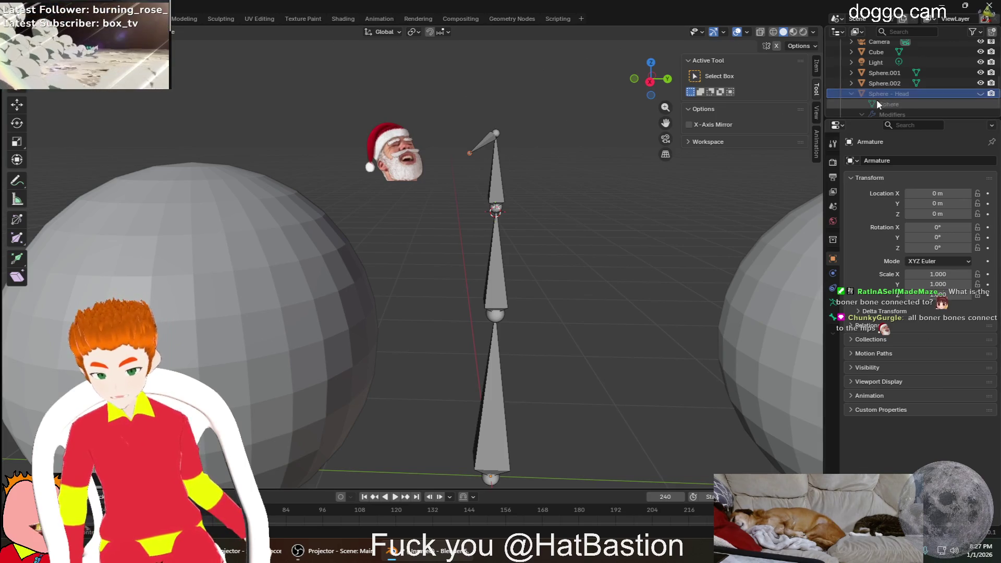
scroll(890, 99, up, 5)
scroll(929, 78, down, 2)
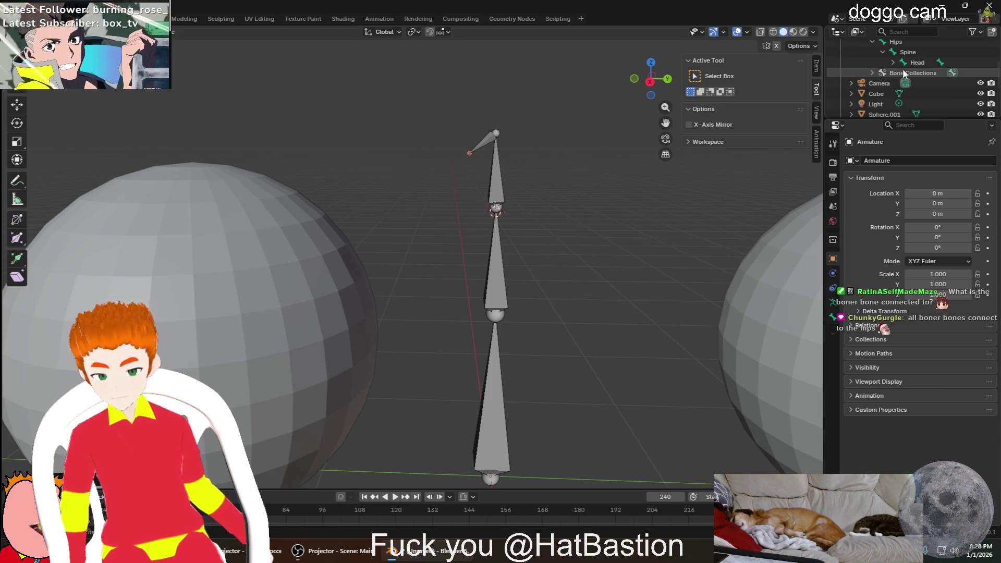
Select the new Head.001 bone, leaving its name unchanged after starting a rename
click(932, 73)
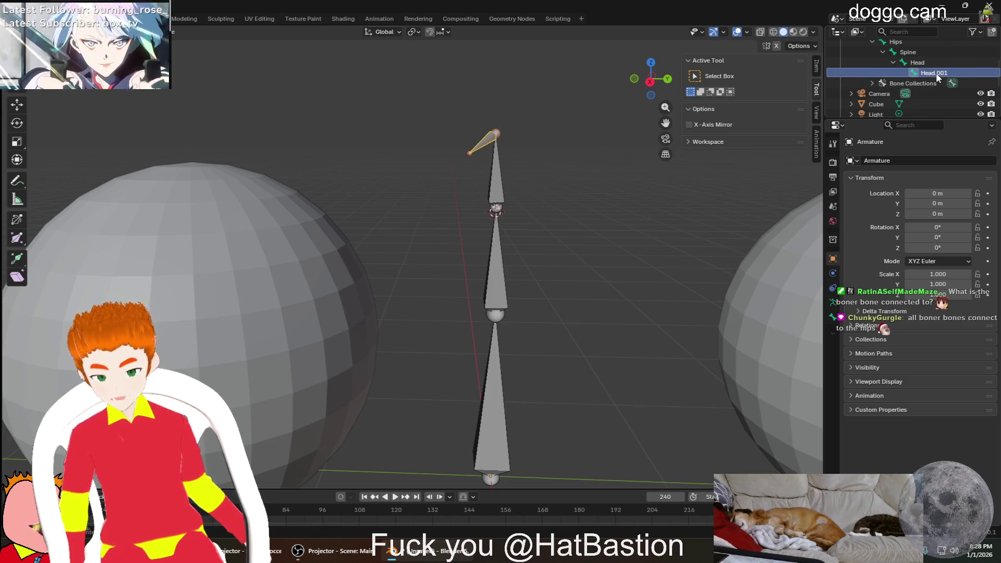
double_click(936, 73)
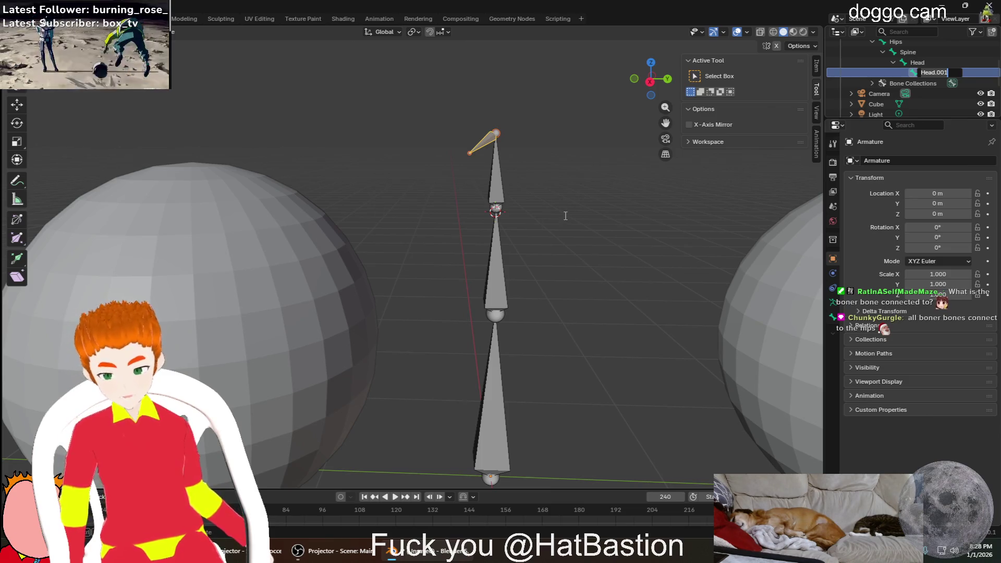
key(Return)
scroll(568, 207, down, 3)
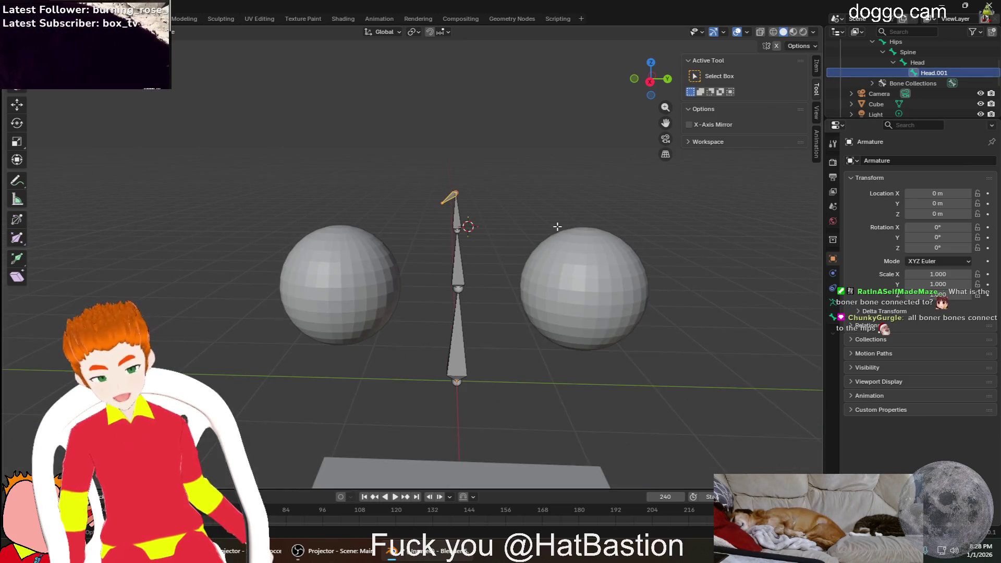
mouse_move(581, 219)
middle_down()
mouse_move(371, 219)
mouse_move(376, 232)
mouse_move(362, 230)
mouse_move(380, 222)
middle_up()
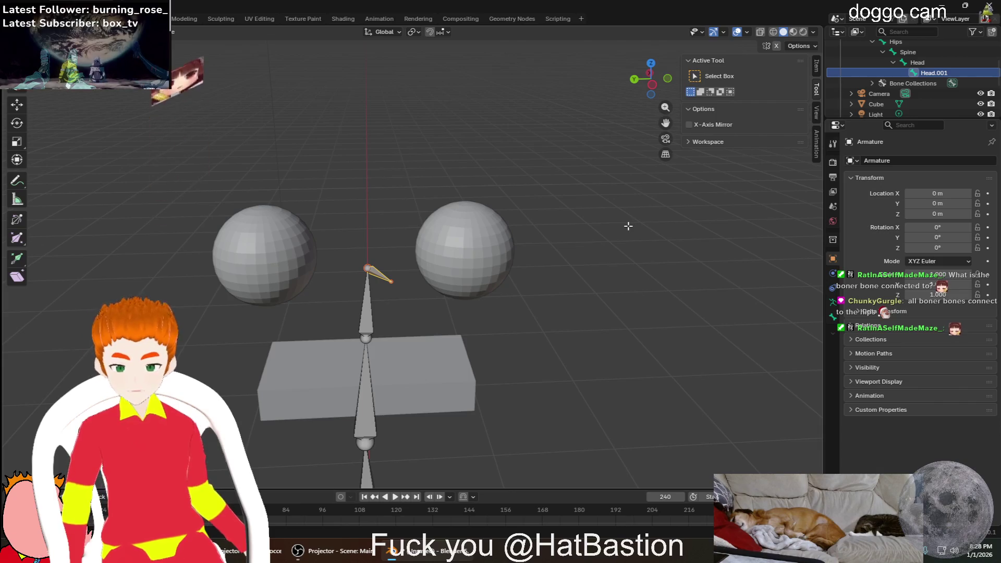
Delete the extra Head.001 bone and orbit toward the eye spheres at the head joint
key(Delete)
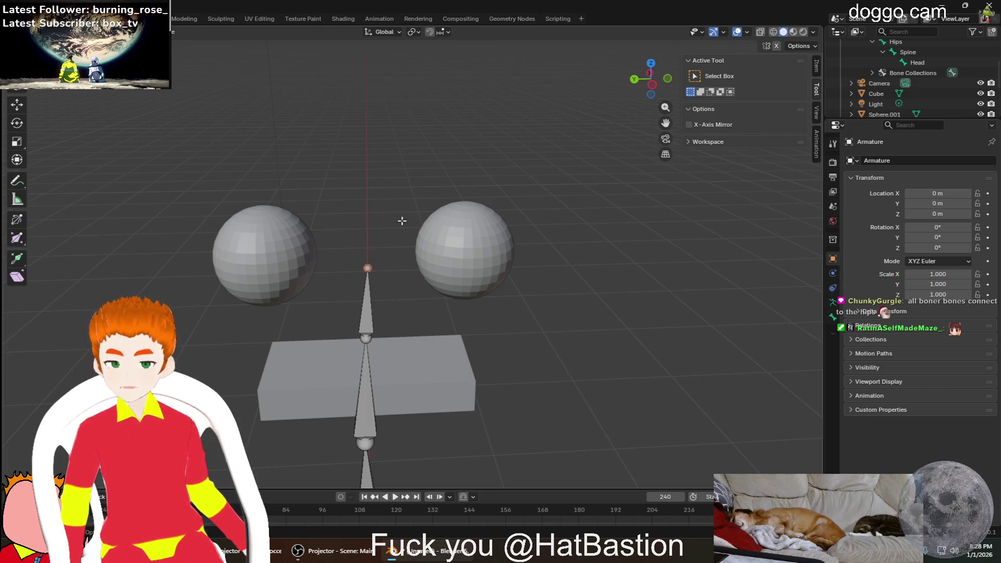
scroll(402, 220, up, 3)
mouse_move(393, 242)
middle_down()
mouse_move(373, 230)
mouse_move(383, 256)
middle_up()
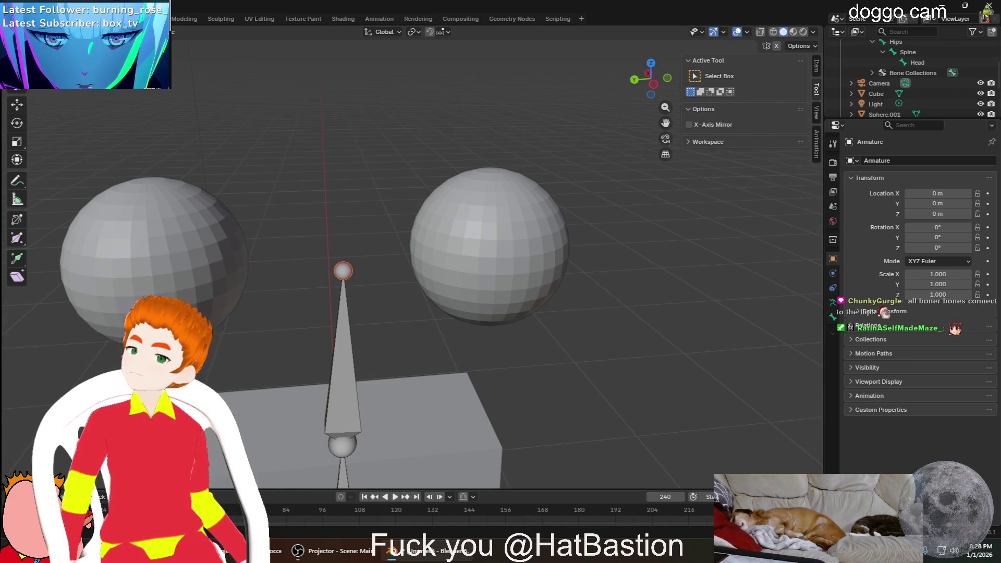
middle_drag(119, 281, 246, 291)
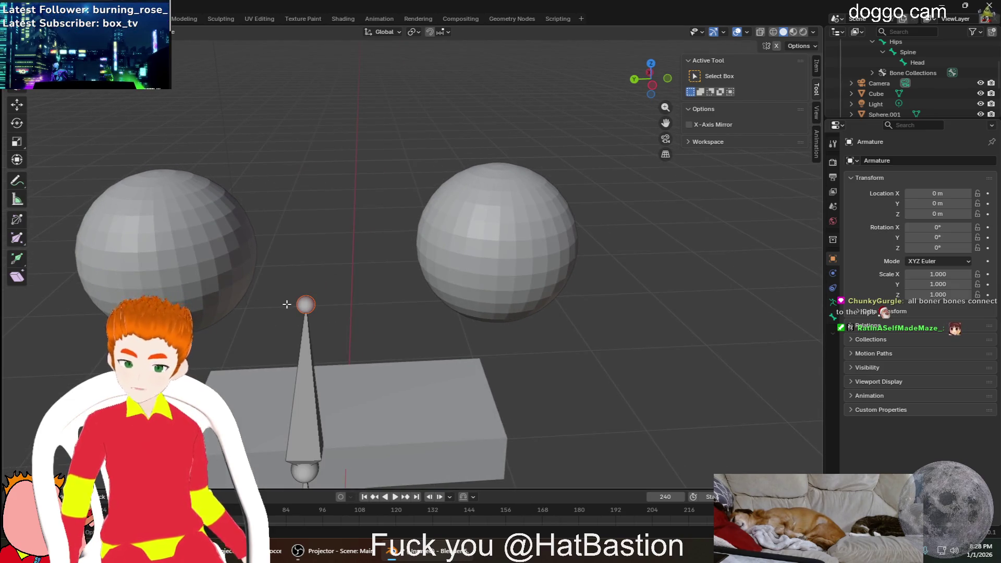
mouse_move(294, 305)
middle_down()
mouse_move(282, 311)
mouse_move(313, 302)
middle_up()
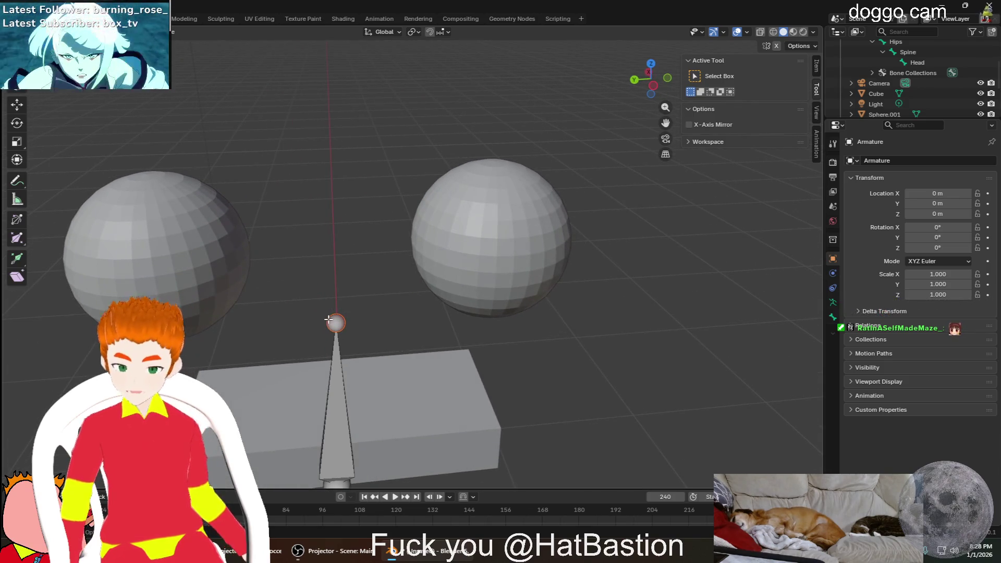
Extrude a bone from the Head tip toward the left eye sphere and name it LeftEye
key(e)
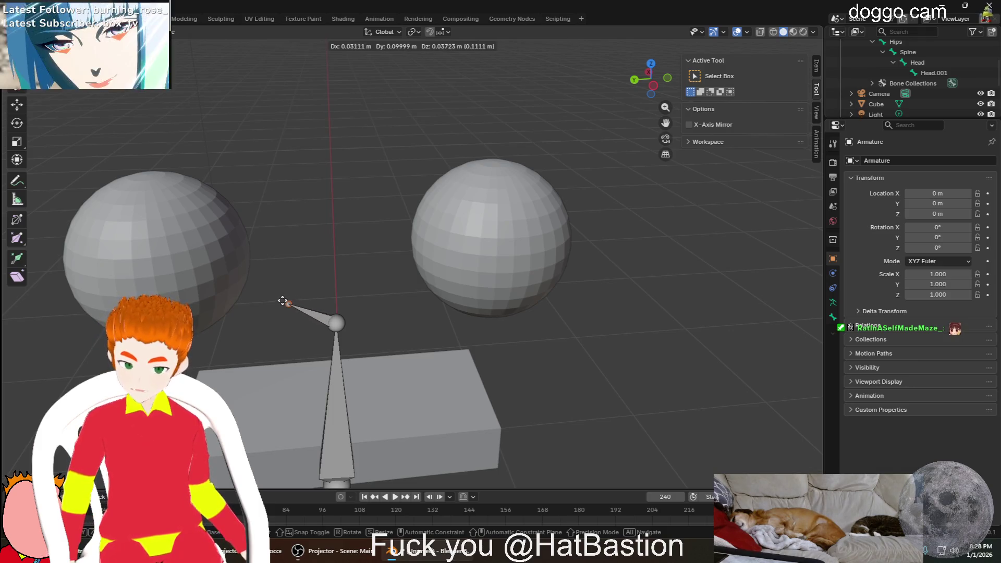
click(288, 305)
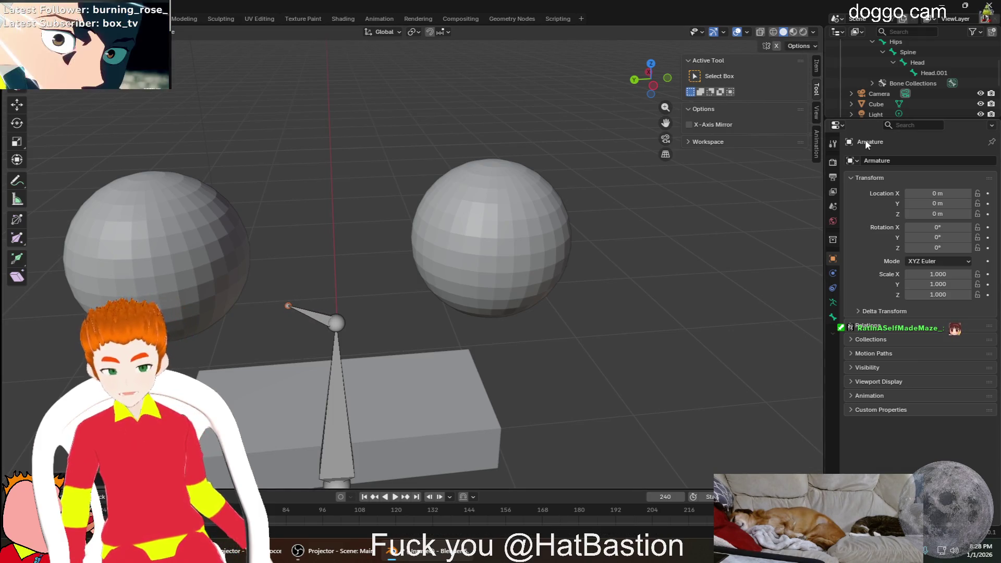
scroll(913, 101, up, 2)
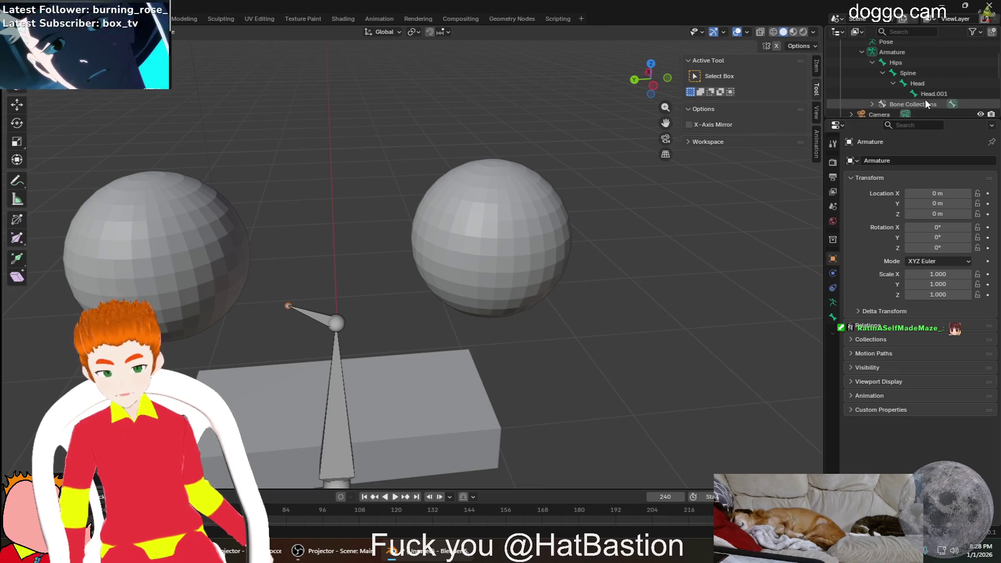
scroll(938, 90, down, 2)
double_click(935, 72)
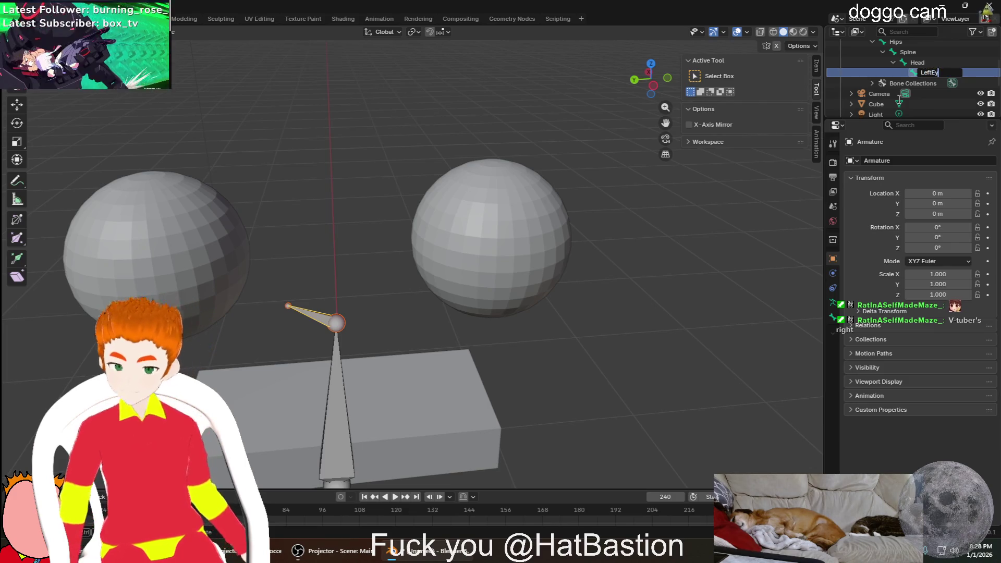
text(e)
key(Return)
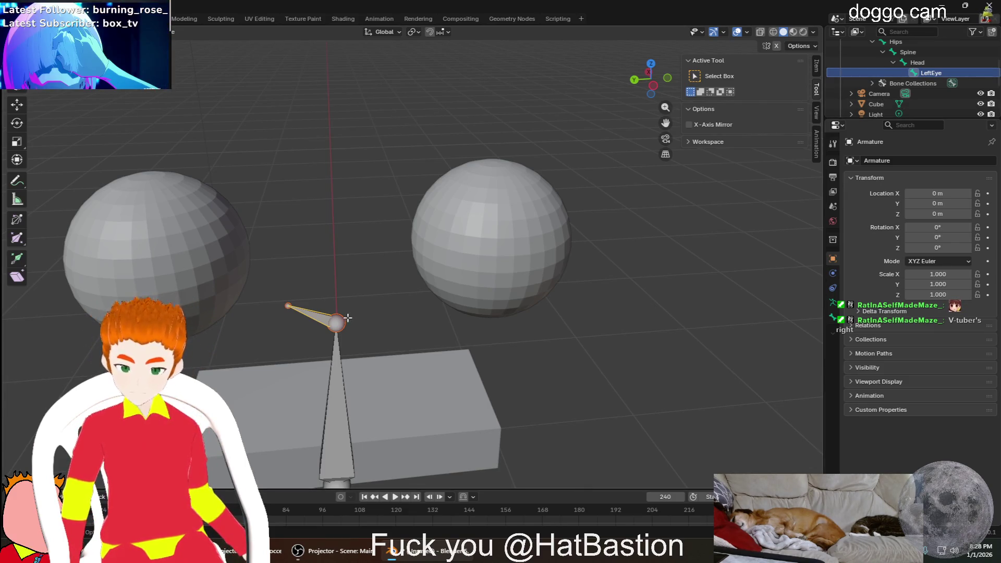
Extrude a second bone from the head joint and name it RightEye
click(336, 322)
key(e)
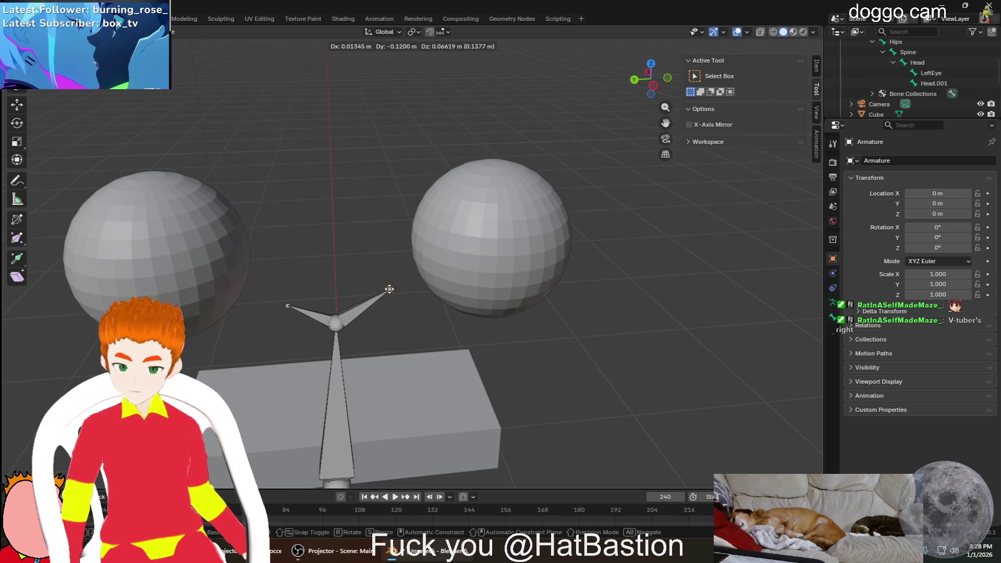
click(379, 298)
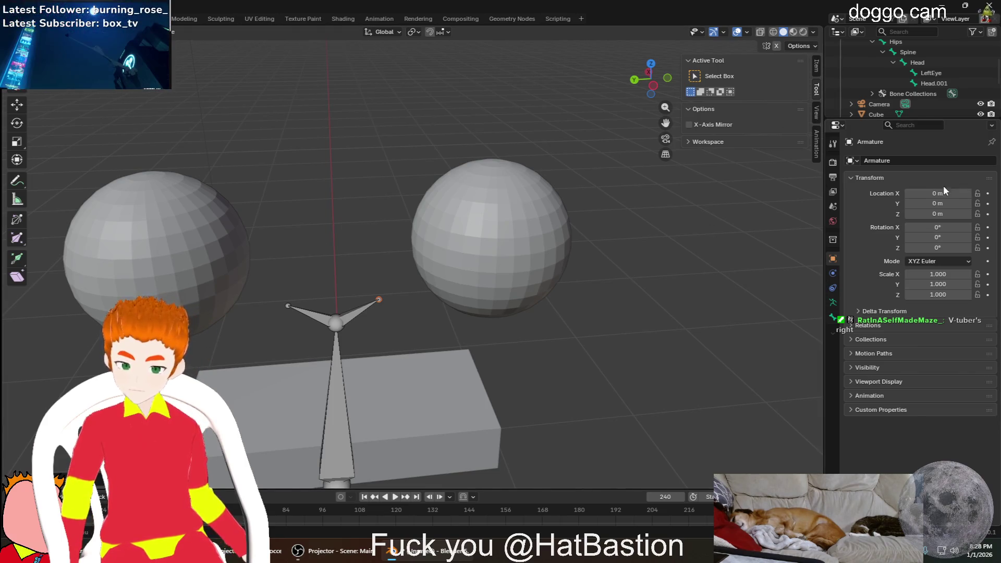
scroll(919, 108, down, 1)
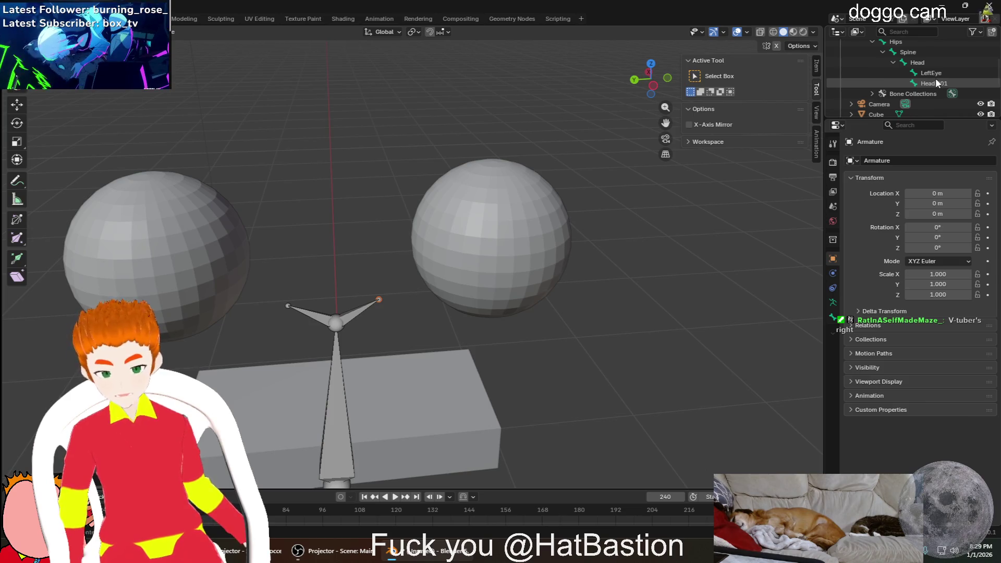
double_click(935, 75)
text(Right E)
key(Return)
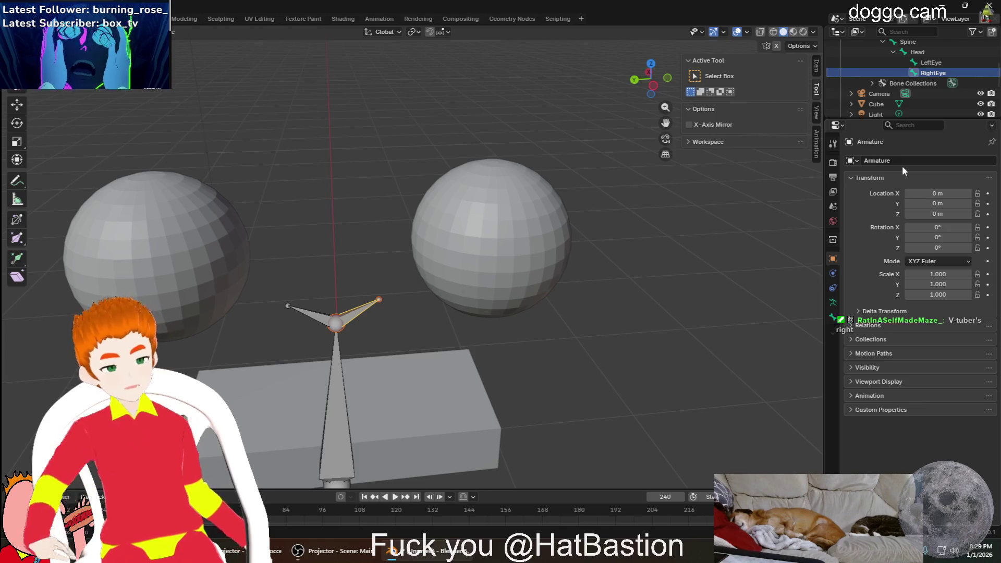
mouse_move(619, 271)
middle_down()
mouse_move(548, 260)
mouse_move(559, 253)
mouse_move(477, 259)
middle_up()
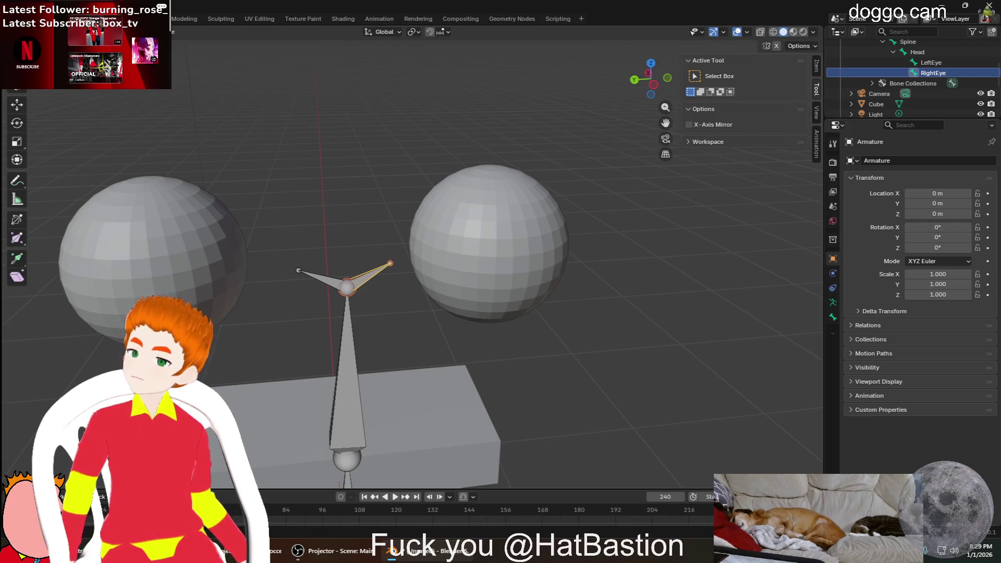
Switch to the Rotate tool, reveal Sphere - Head to check the eye bones against it, then hide it again
click(16, 123)
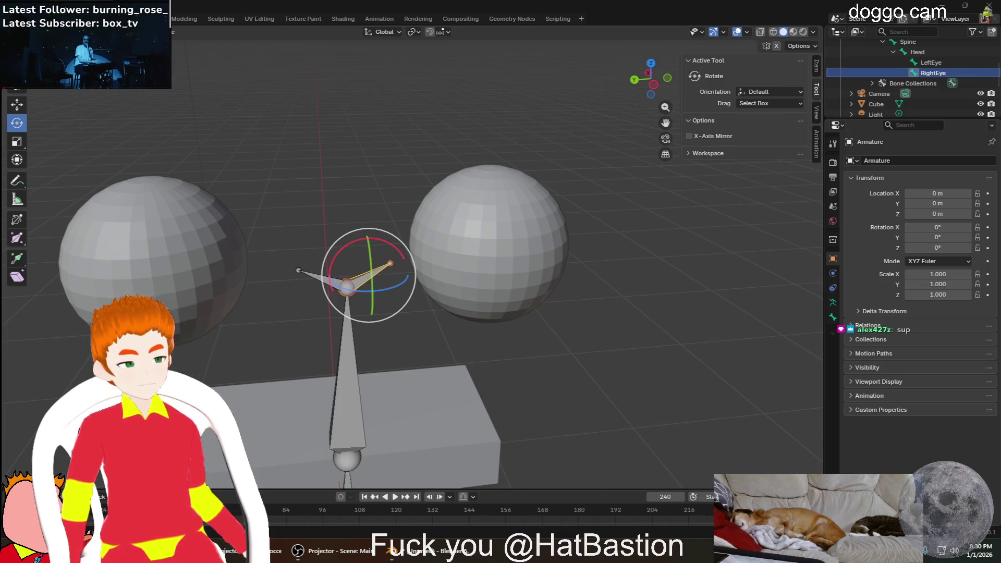
middle_drag(585, 166, 422, 202)
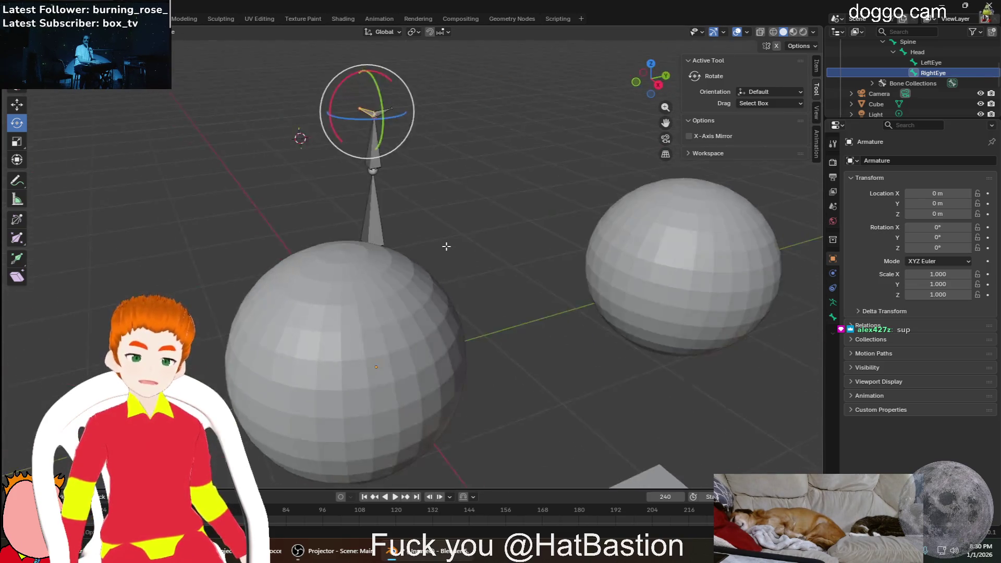
scroll(424, 201, down, 4)
scroll(932, 80, down, 2)
scroll(909, 93, down, 1)
scroll(987, 55, down, 2)
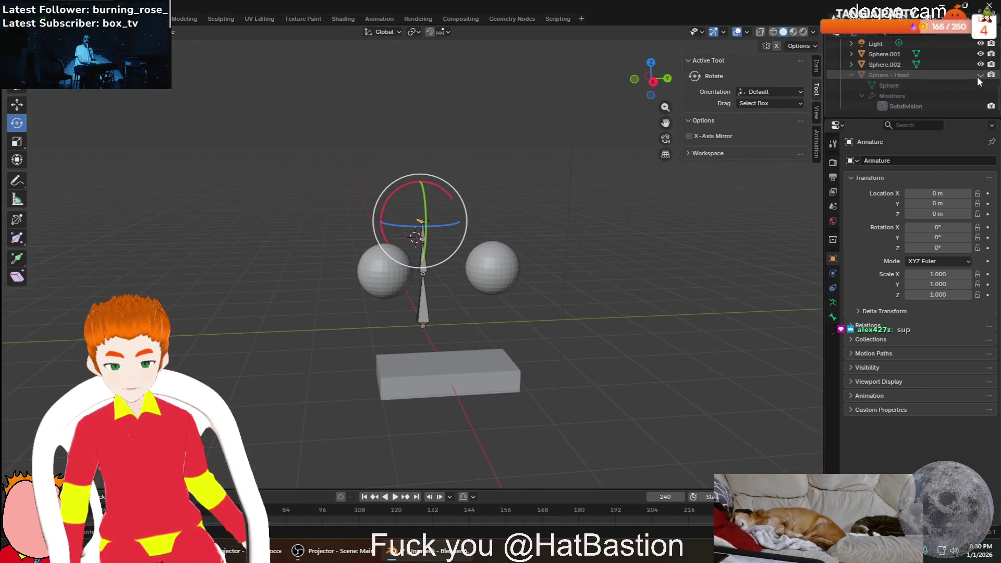
click(981, 75)
mouse_move(655, 209)
middle_down()
mouse_move(581, 230)
mouse_move(420, 315)
middle_up()
scroll(420, 315, up, 3)
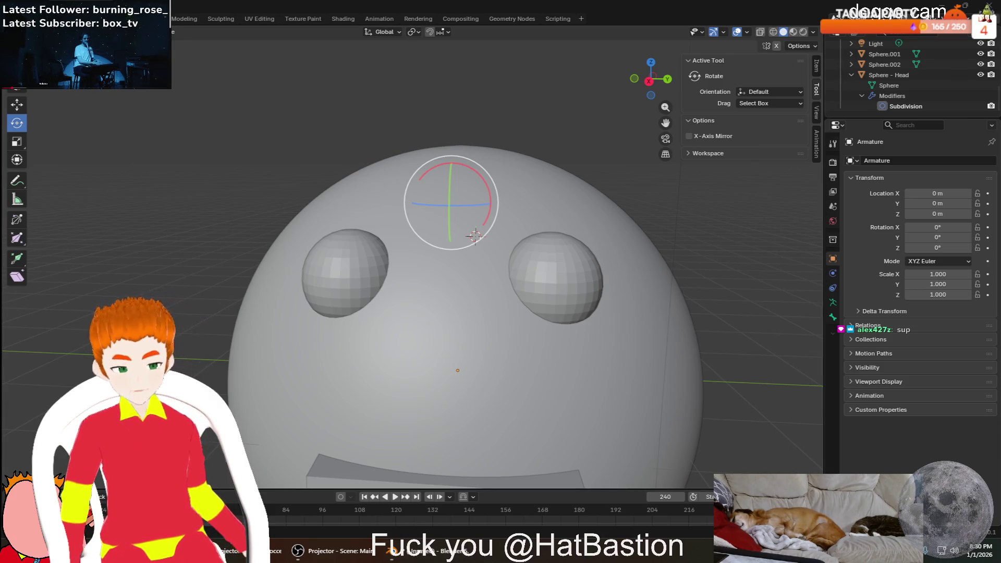
scroll(474, 235, down, 3)
middle_drag(475, 235, 476, 346)
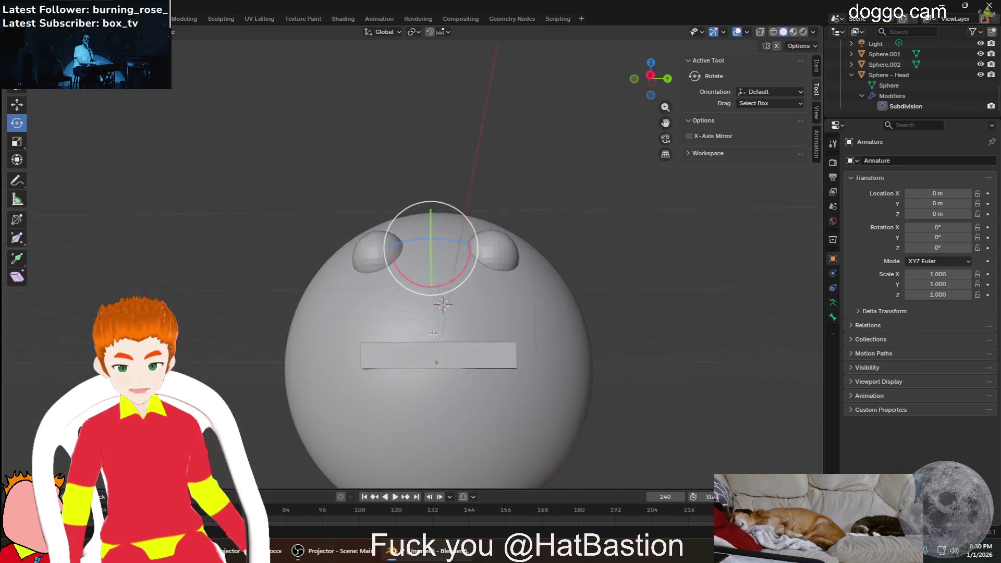
scroll(476, 346, up, 1)
scroll(494, 382, up, 2)
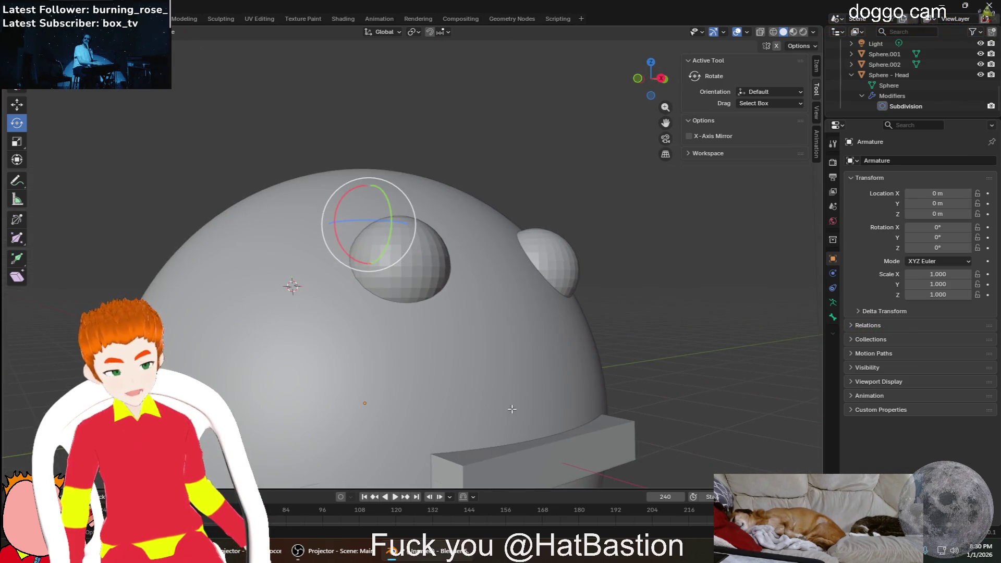
scroll(463, 400, down, 1)
scroll(465, 402, down, 2)
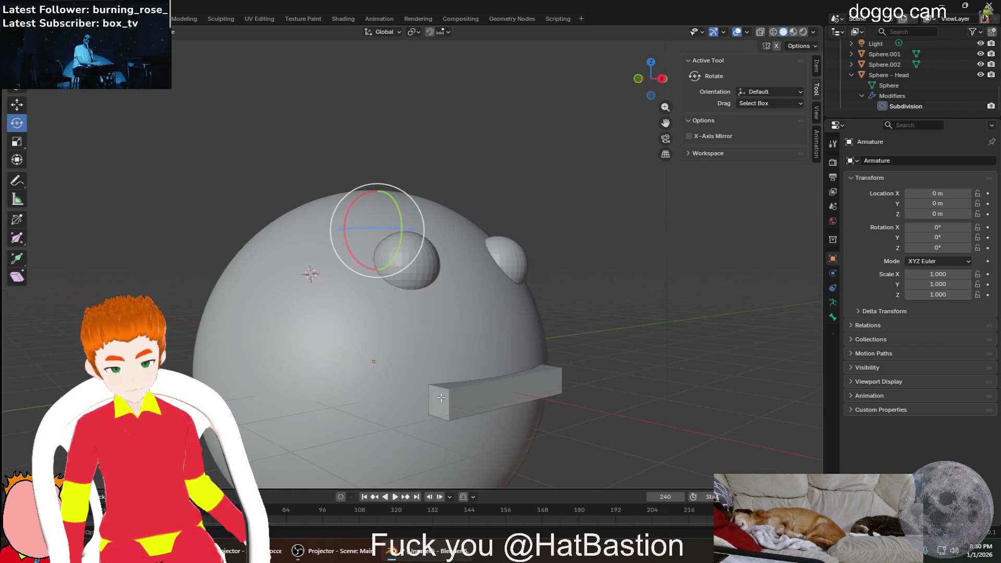
scroll(387, 362, up, 3)
scroll(376, 366, up, 2)
scroll(363, 369, up, 2)
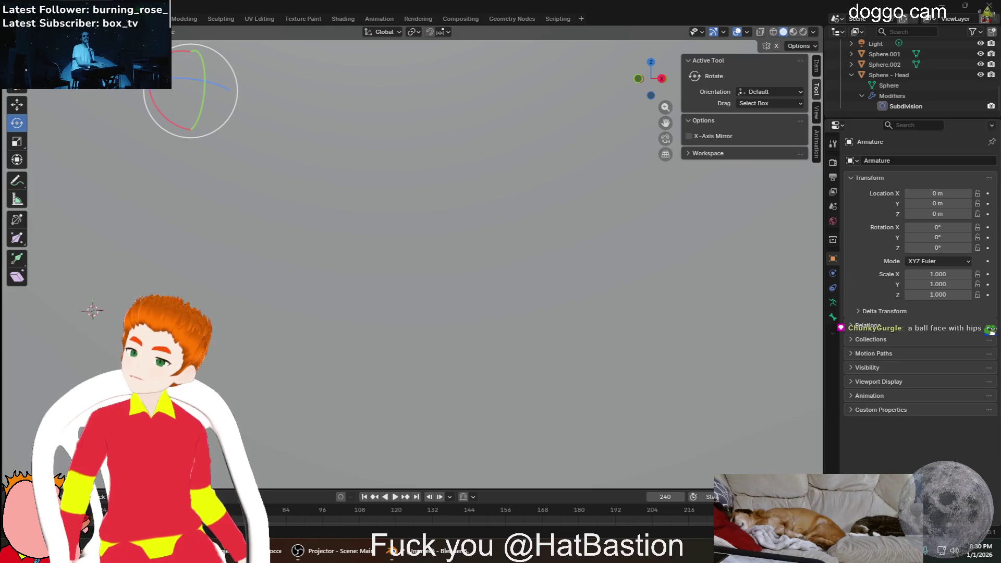
scroll(254, 168, down, 2)
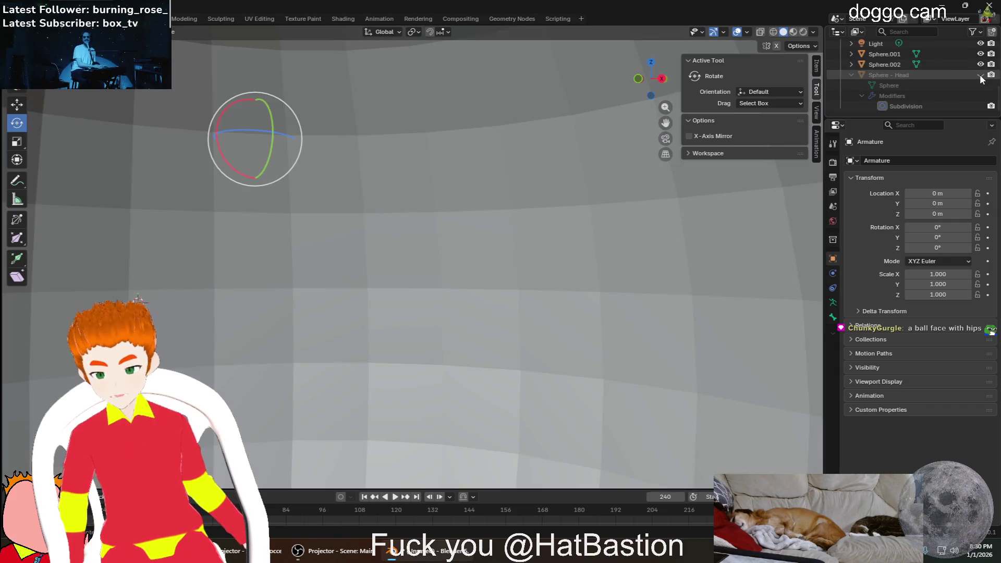
click(983, 75)
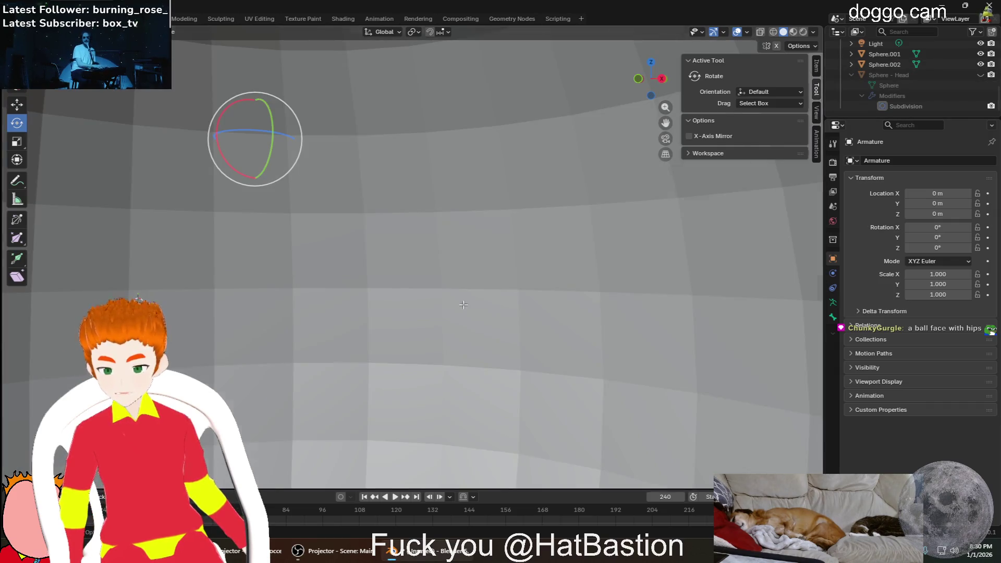
Test-spin the spine bone around its vertical axis in Pose Mode, cancelling each rotation so it stays upright
middle_drag(438, 234, 481, 222)
mouse_move(516, 125)
mouse_down()
mouse_move(242, 133)
mouse_move(623, 94)
mouse_up()
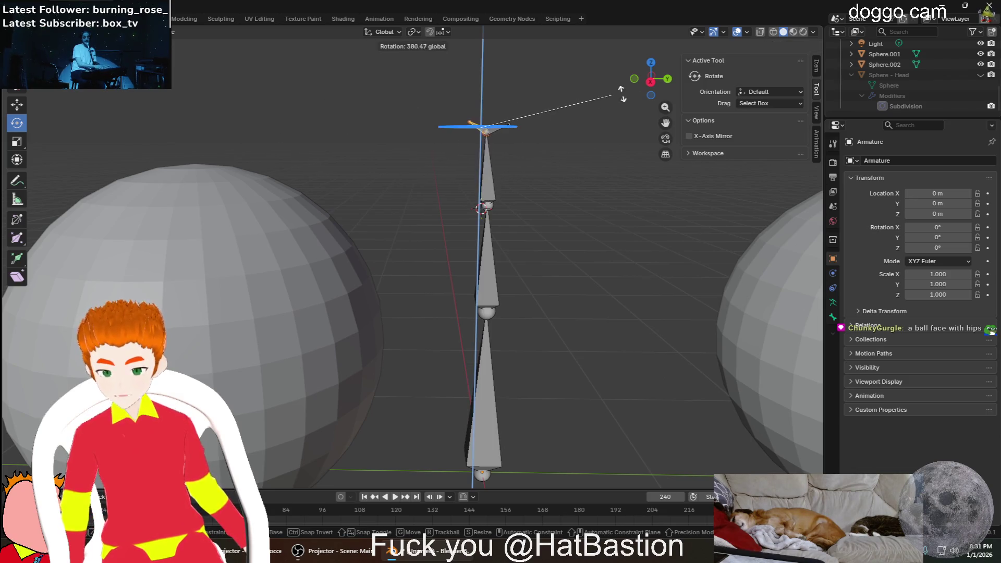
mouse_move(523, 317)
mouse_down()
mouse_move(655, 242)
mouse_move(361, 72)
mouse_up()
mouse_move(380, 140)
mouse_down()
mouse_move(659, 190)
mouse_move(480, 230)
mouse_up()
drag(297, 163, 587, 174)
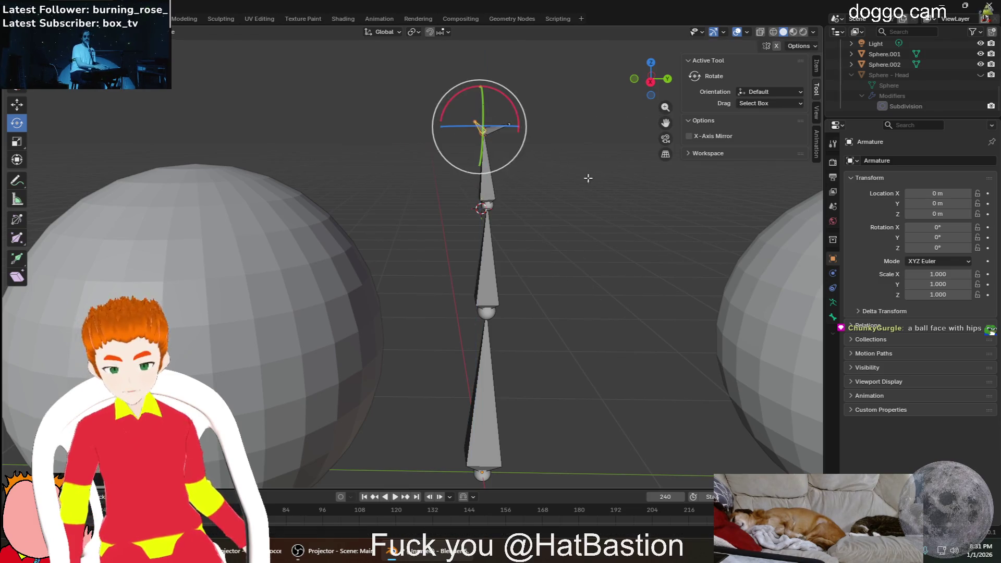
key(r)
key(y)
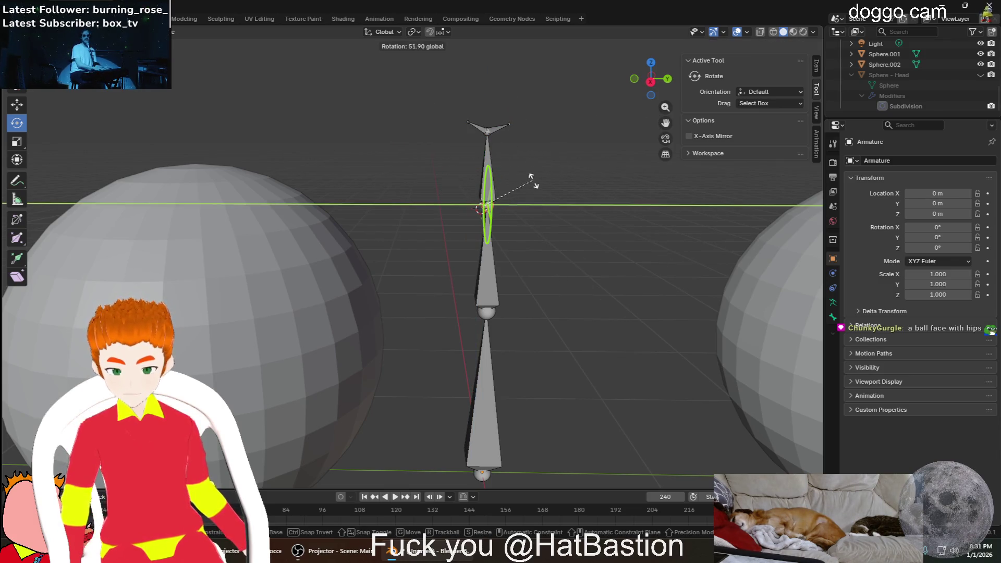
key(Escape)
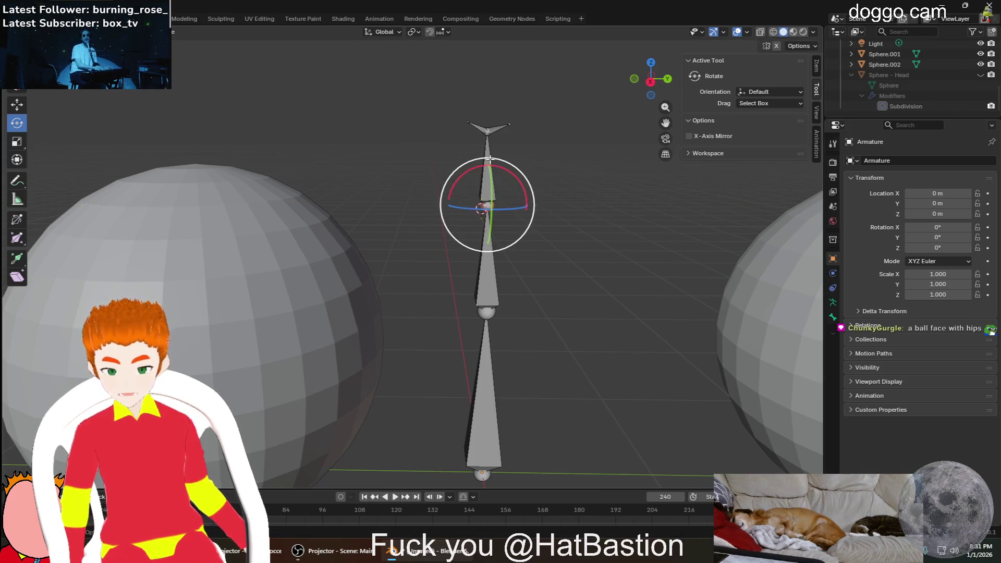
key(r)
key(y)
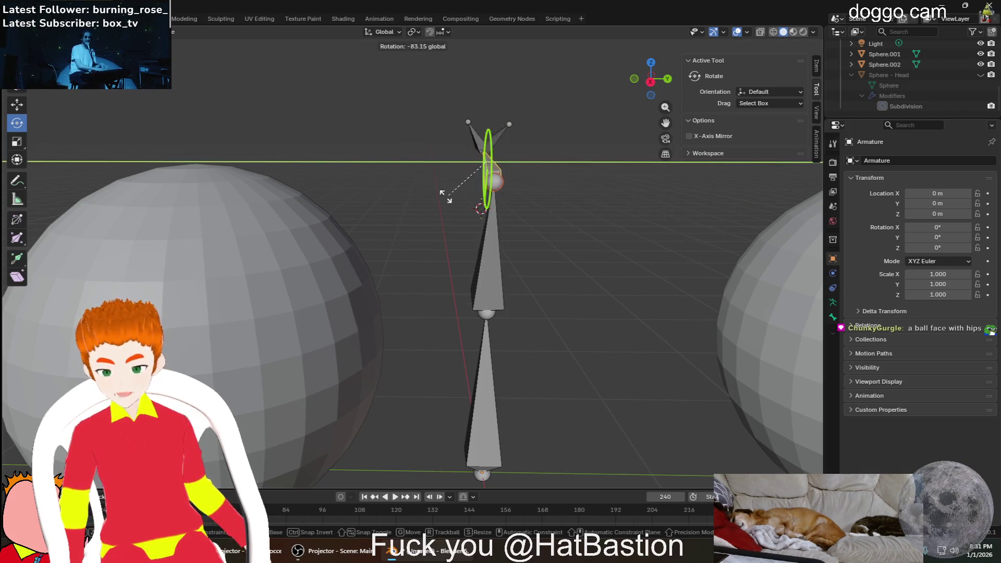
key(Escape)
right_click(409, 192)
Tumble the lower bone freely to a new tilt and inspect the bones from several sides
mouse_move(569, 192)
middle_down()
mouse_move(624, 210)
mouse_move(230, 325)
middle_up()
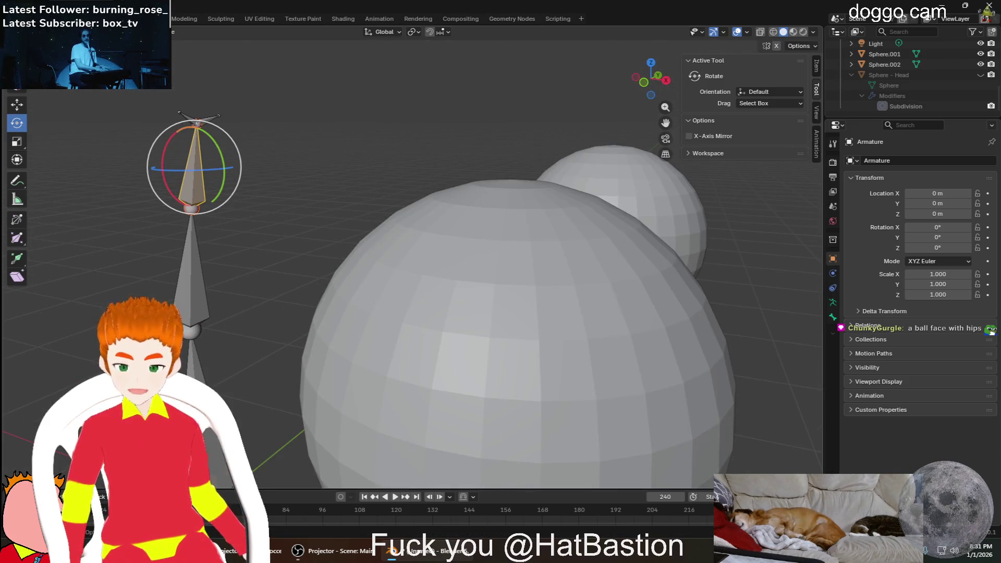
key(r)
key(r)
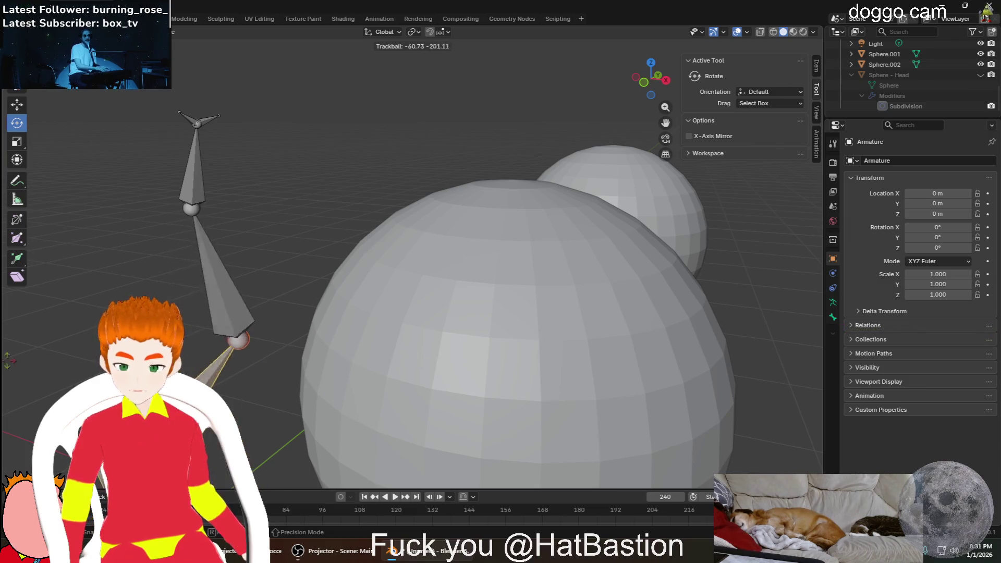
click(76, 347)
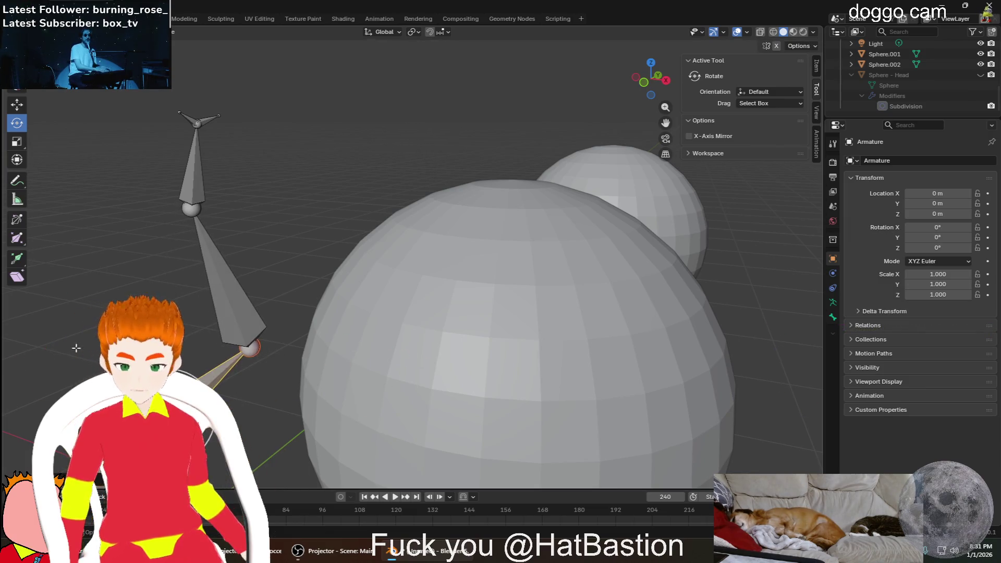
scroll(76, 347, down, 3)
middle_drag(75, 348, 366, 340)
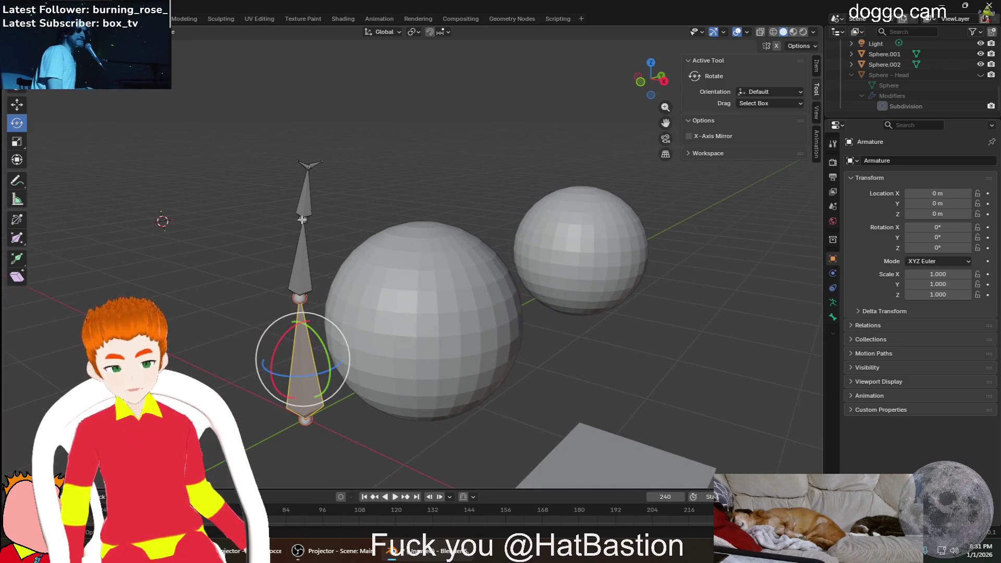
middle_drag(420, 224, 452, 263)
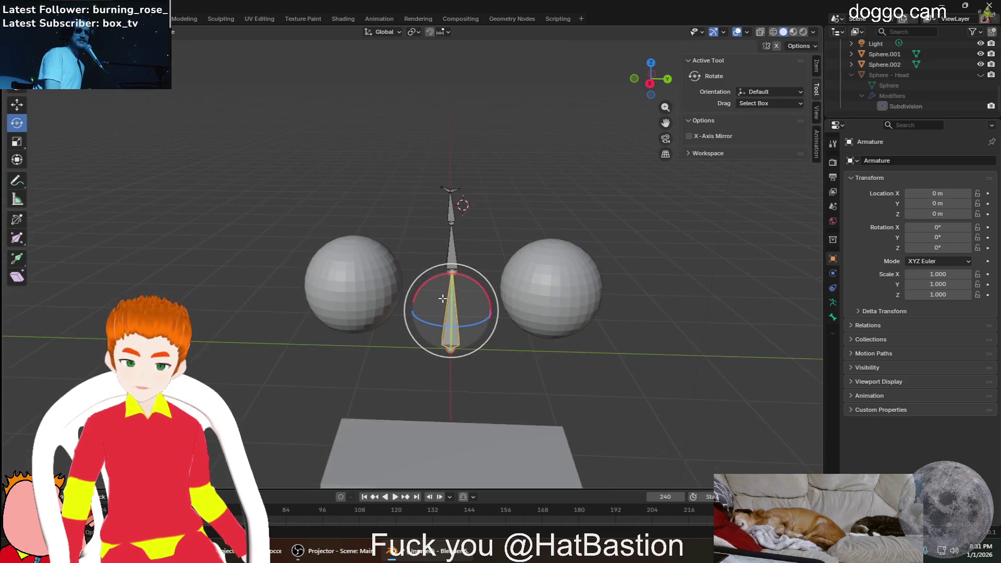
scroll(473, 298, down, 2)
mouse_move(473, 298)
middle_down()
mouse_move(542, 357)
mouse_move(562, 343)
middle_up()
middle_drag(446, 291, 658, 301)
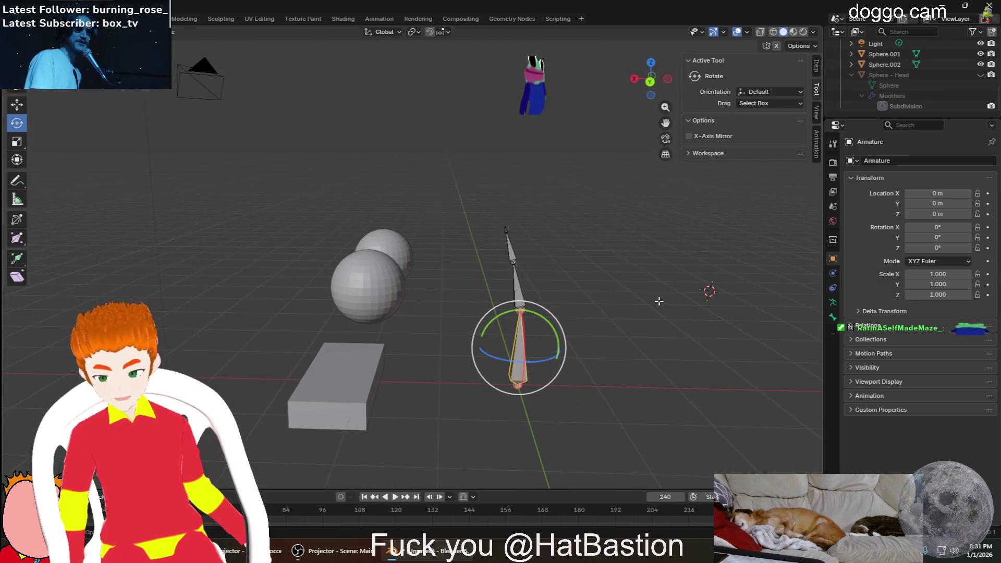
scroll(600, 269, up, 3)
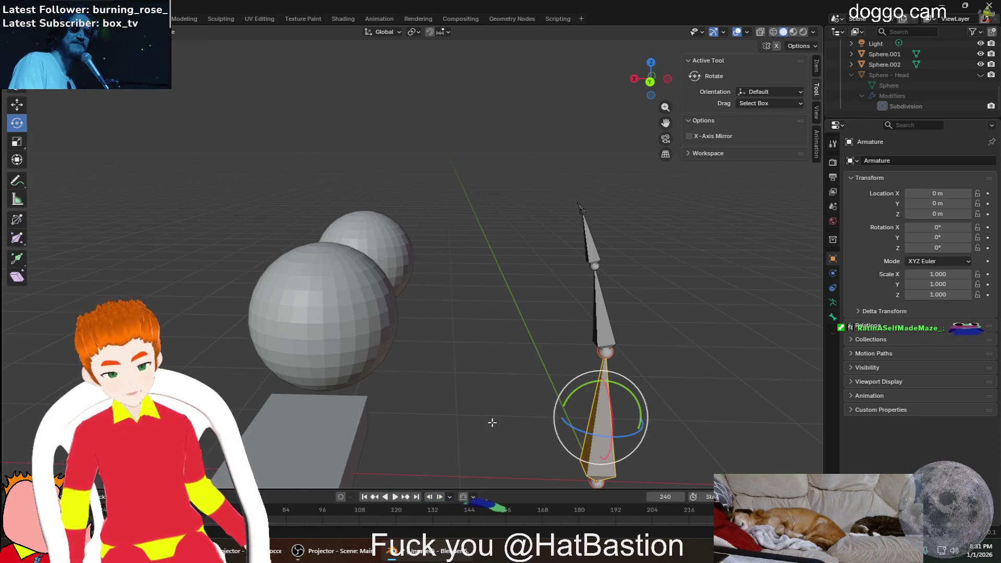
Inspect the bones and eye spheres from the front, then return the armature to Object Mode
mouse_move(562, 371)
middle_down()
mouse_move(507, 331)
mouse_move(530, 339)
middle_up()
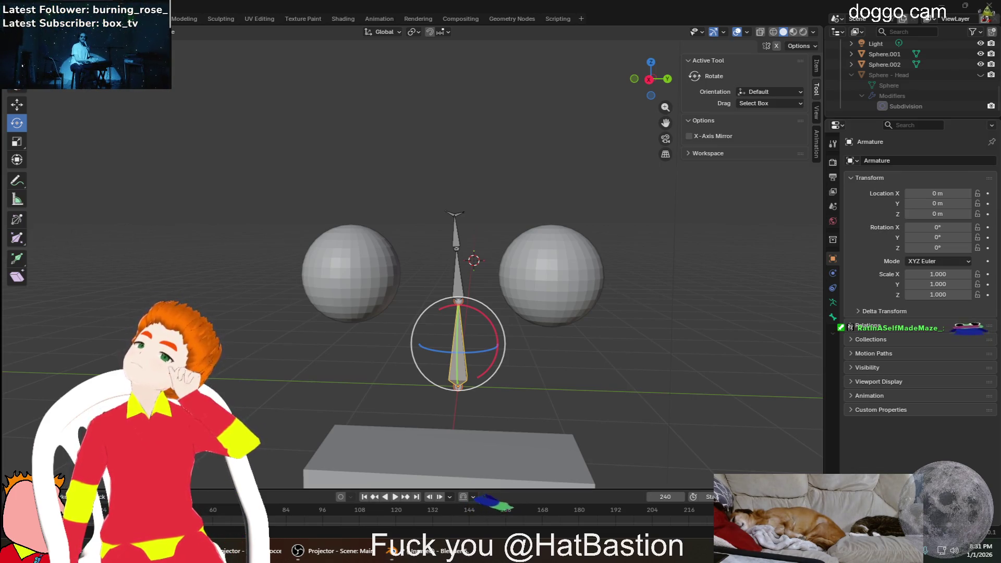
middle_drag(407, 248, 292, 249)
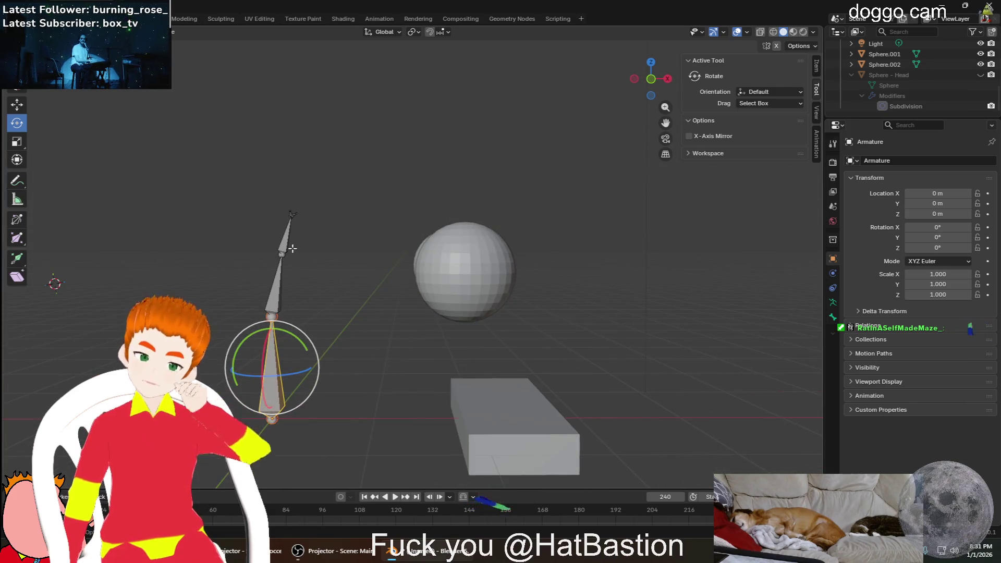
middle_drag(318, 240, 273, 274)
mouse_move(509, 226)
middle_down()
mouse_move(287, 220)
mouse_move(561, 217)
middle_up()
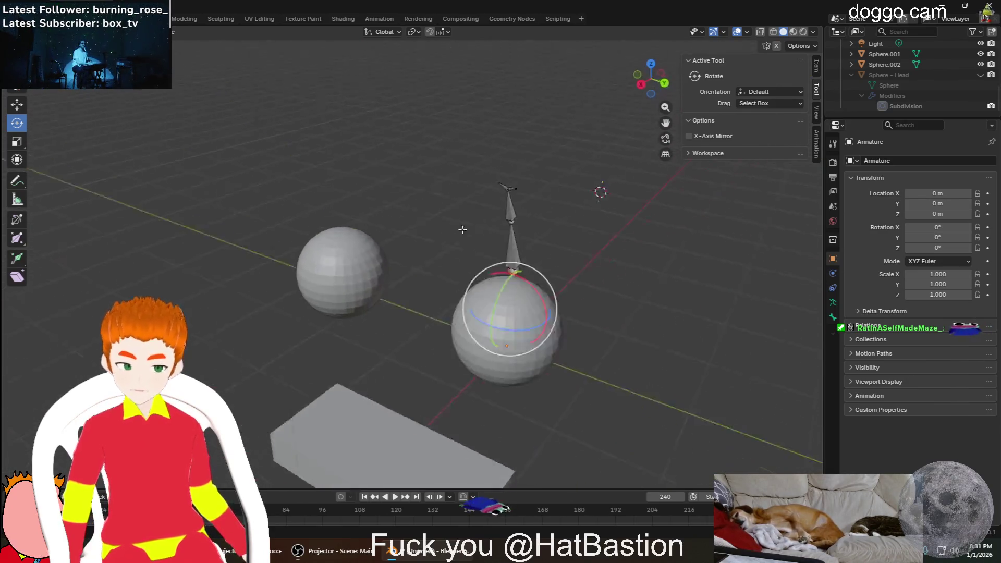
scroll(892, 81, up, 5)
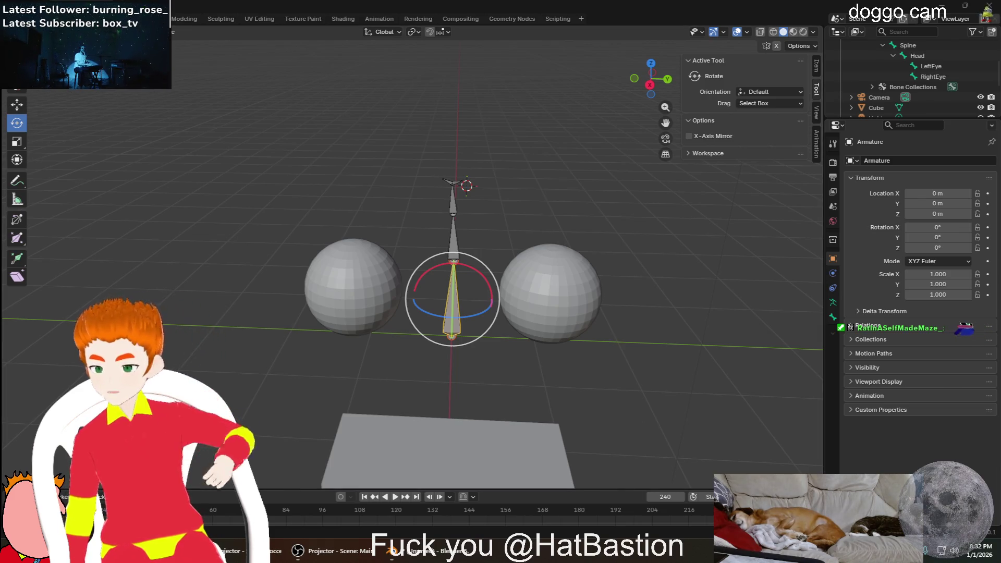
key(ctrl+Tab)
middle_drag(395, 165, 473, 171)
shift+right_click(213, 190)
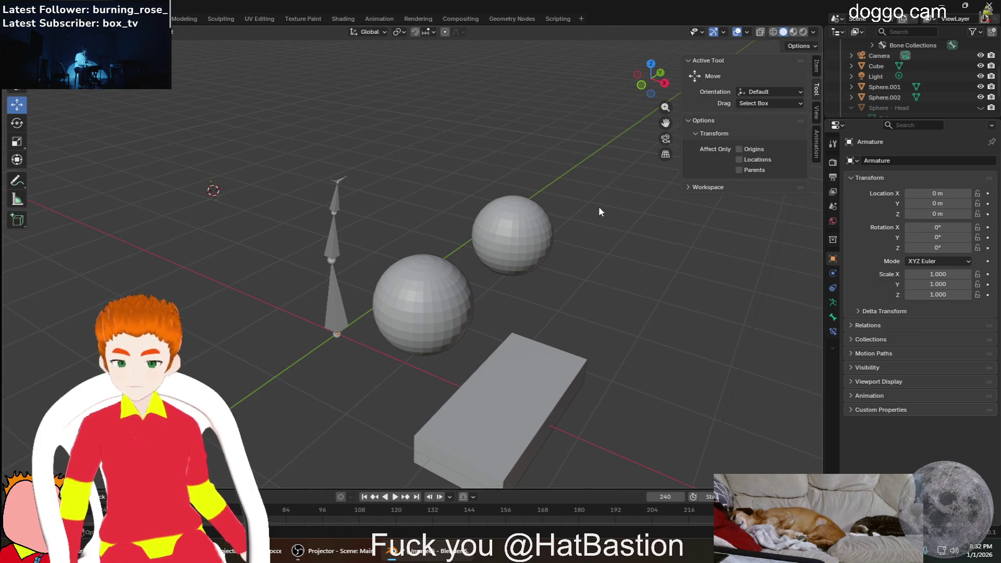
scroll(936, 92, down, 2)
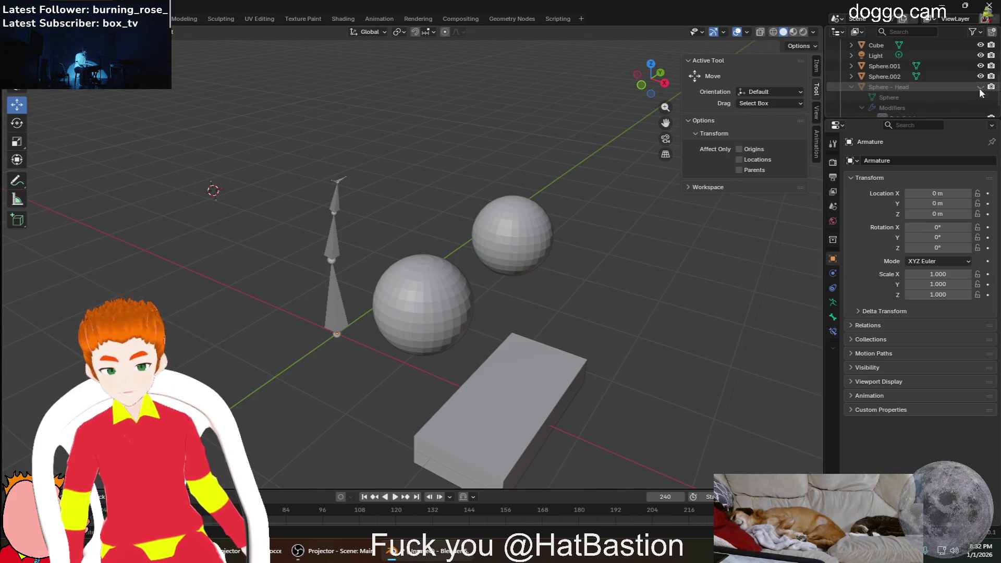
Unhide Sphere - Head, select the head sphere plus the armature and bring up Set Parent To
click(981, 87)
middle_drag(710, 256, 645, 253)
scroll(646, 254, down, 4)
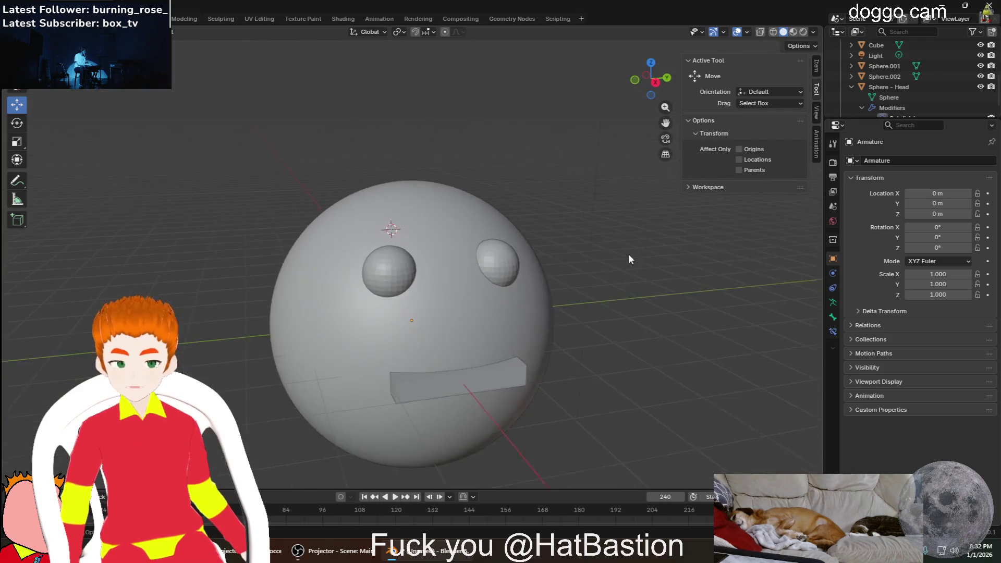
click(418, 332)
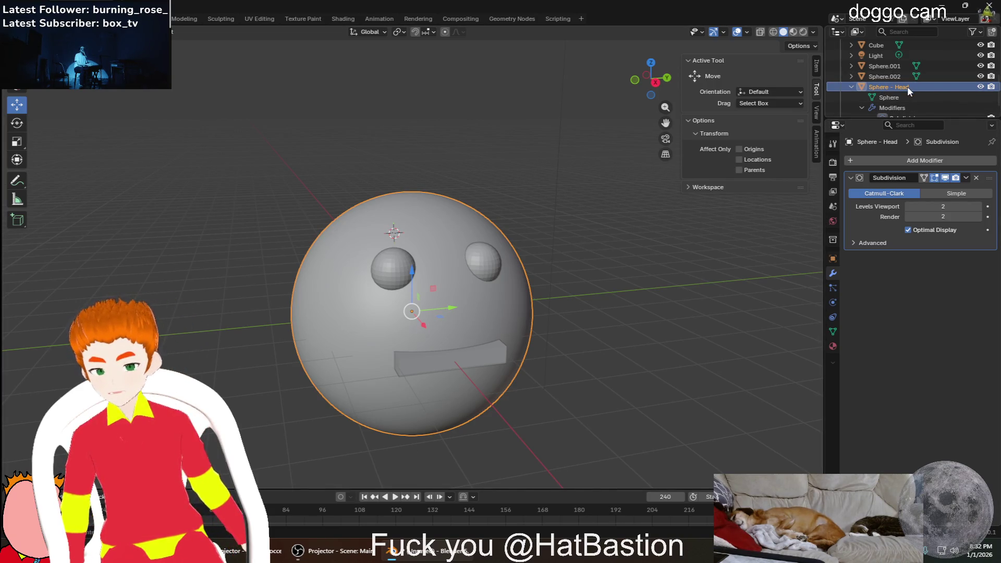
scroll(874, 94, down, 1)
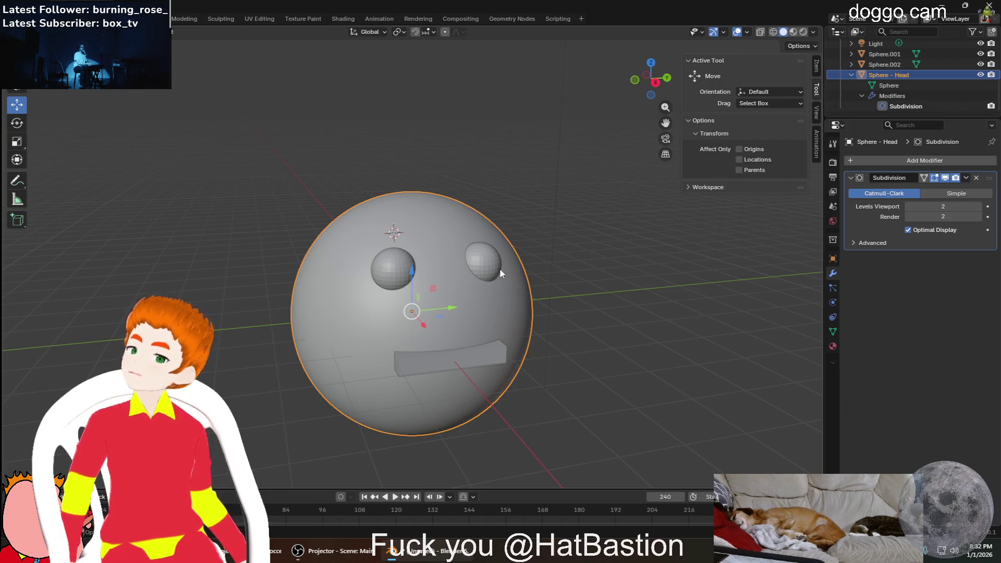
scroll(946, 84, up, 3)
scroll(938, 86, up, 2)
click(892, 66)
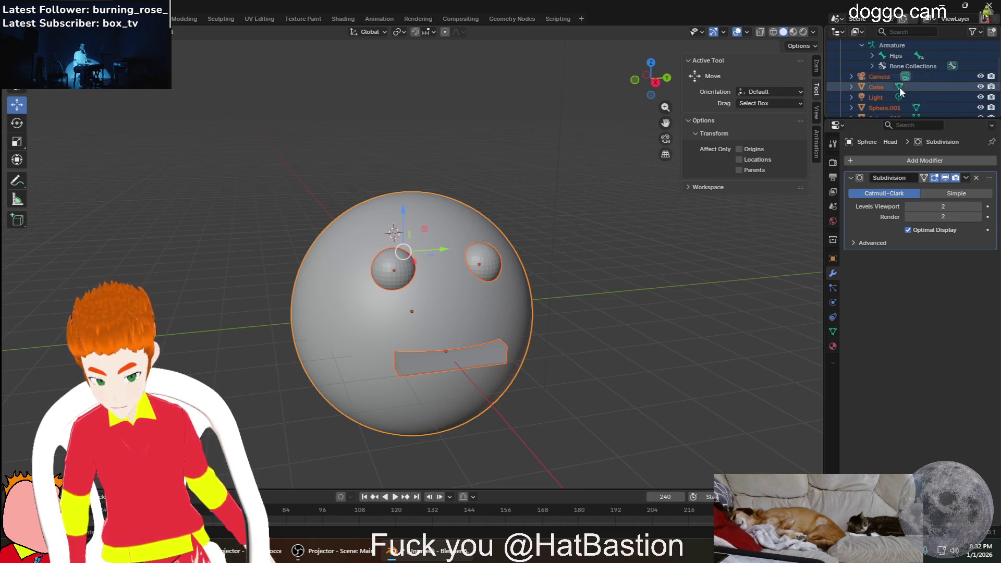
scroll(904, 90, down, 4)
scroll(911, 104, up, 3)
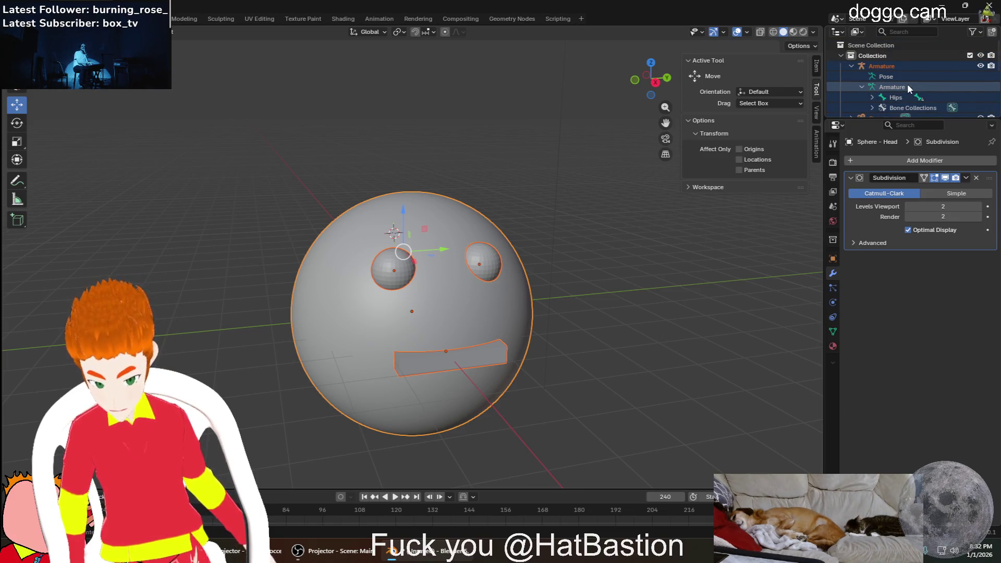
scroll(907, 83, up, 2)
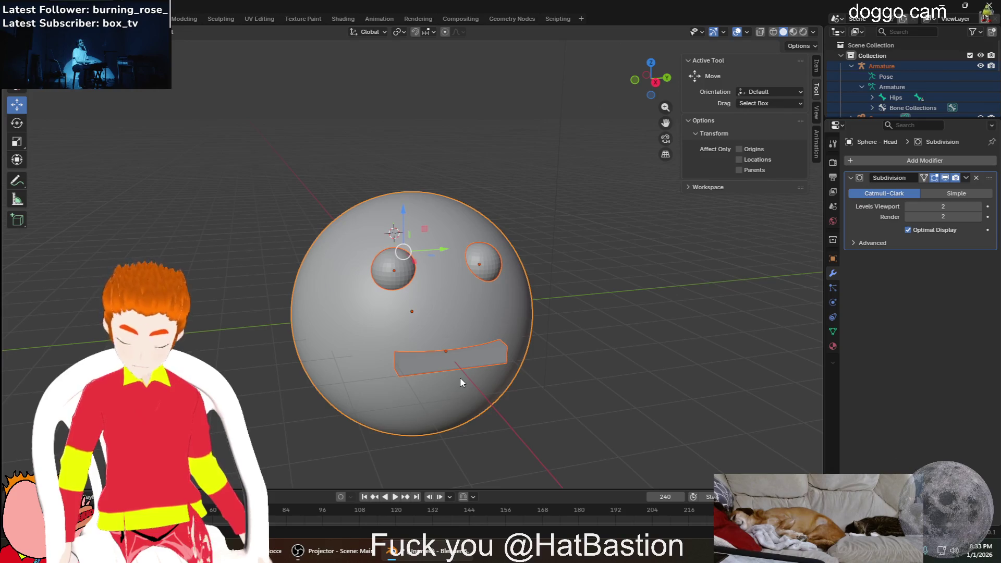
key(ctrl+p)
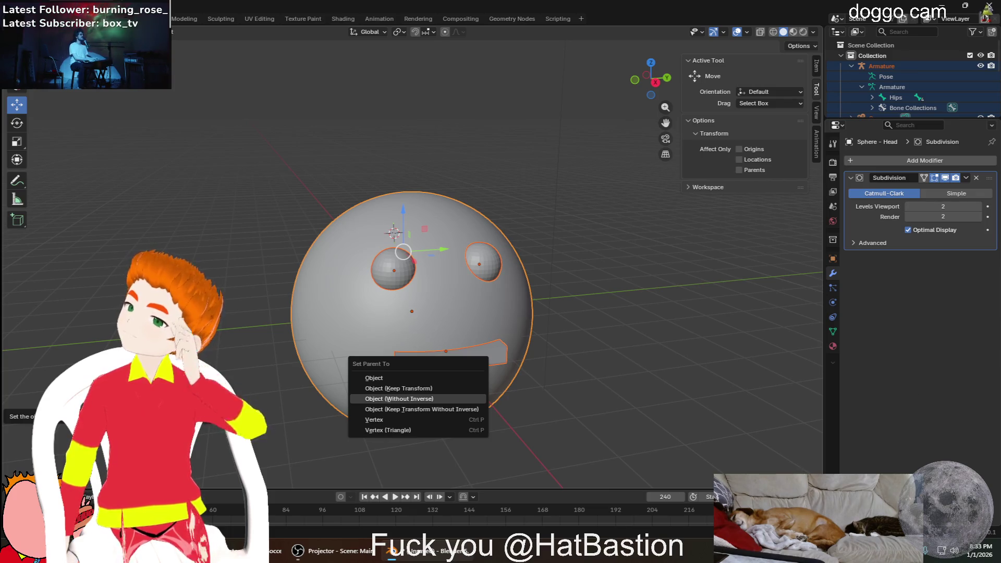
Parent the face pieces with Object (Keep Transform) and select the armature inside the head
click(398, 388)
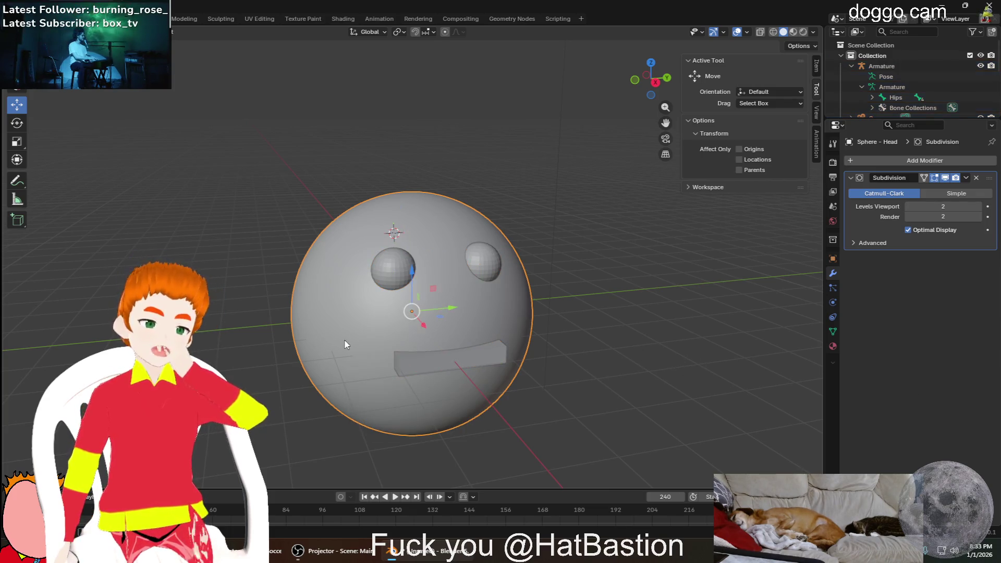
scroll(340, 334, up, 2)
scroll(407, 344, up, 2)
scroll(485, 368, up, 3)
scroll(517, 352, up, 1)
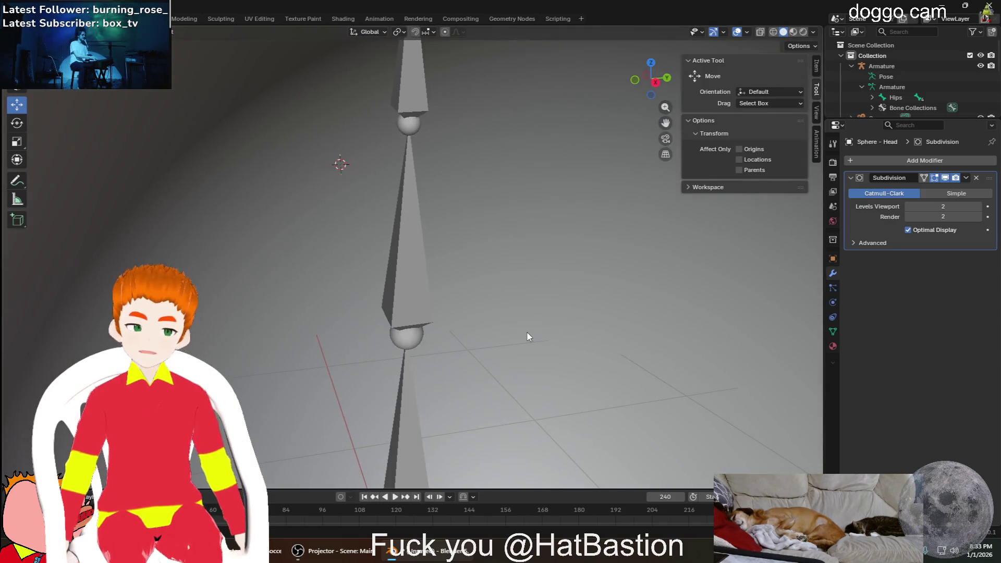
middle_drag(527, 337, 525, 331)
click(892, 85)
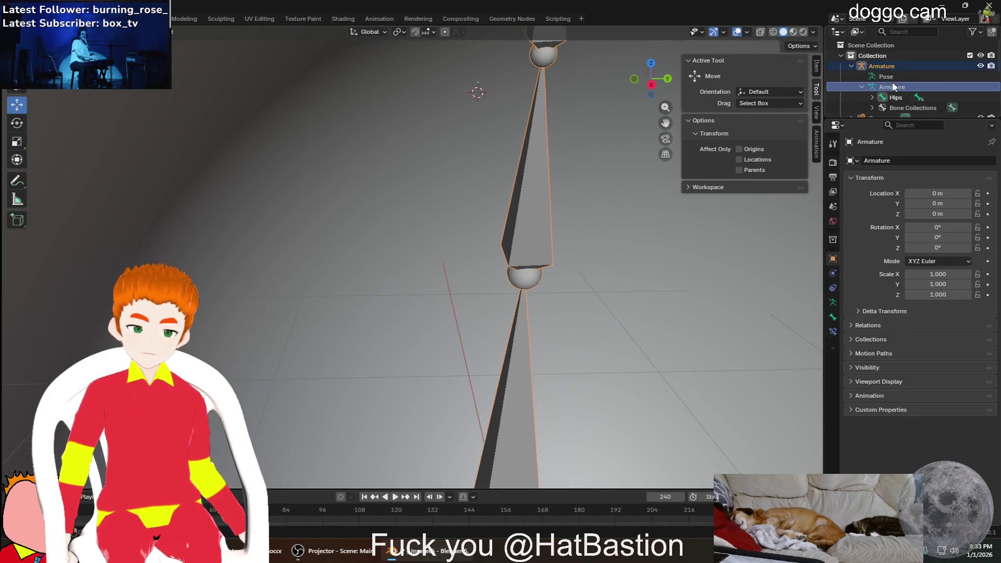
scroll(728, 347, down, 3)
middle_drag(728, 347, 694, 380)
scroll(611, 392, up, 3)
scroll(612, 392, down, 3)
scroll(561, 368, up, 3)
Select the head sphere together with the armature bones, ready for armature parenting
click(575, 363)
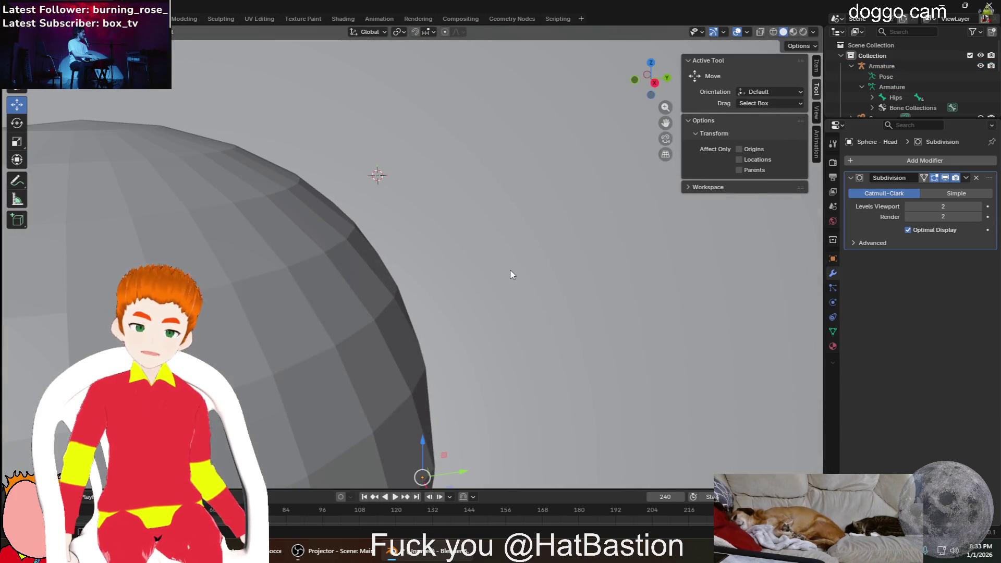
scroll(500, 356, down, 3)
scroll(495, 397, down, 3)
click(494, 397)
click(449, 320)
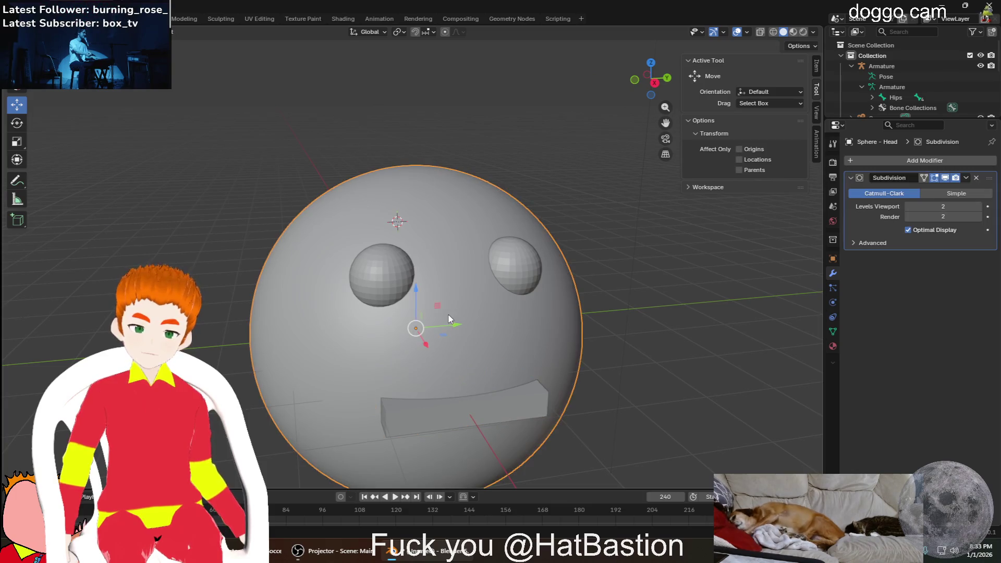
scroll(450, 319, up, 4)
scroll(454, 332, up, 3)
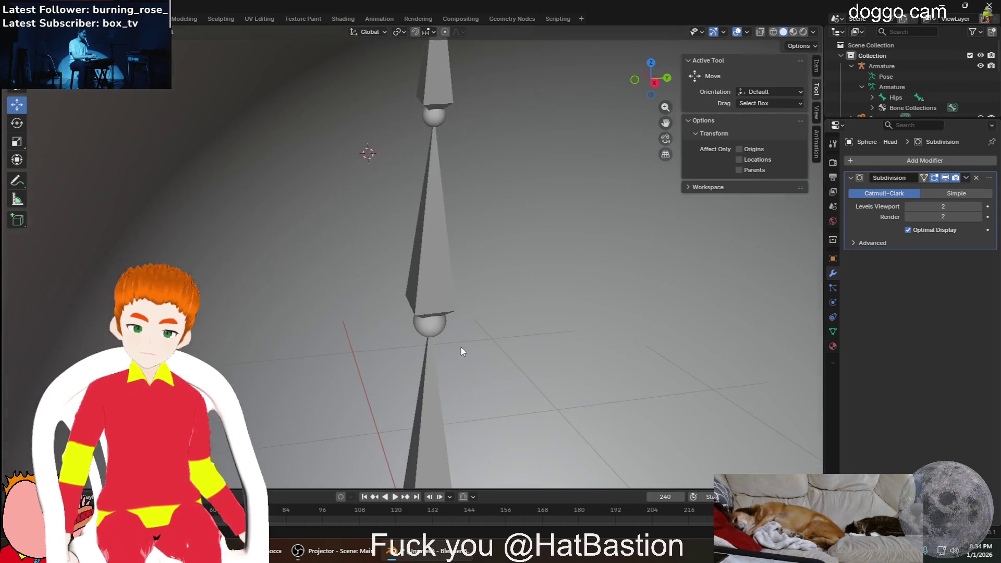
click(419, 455)
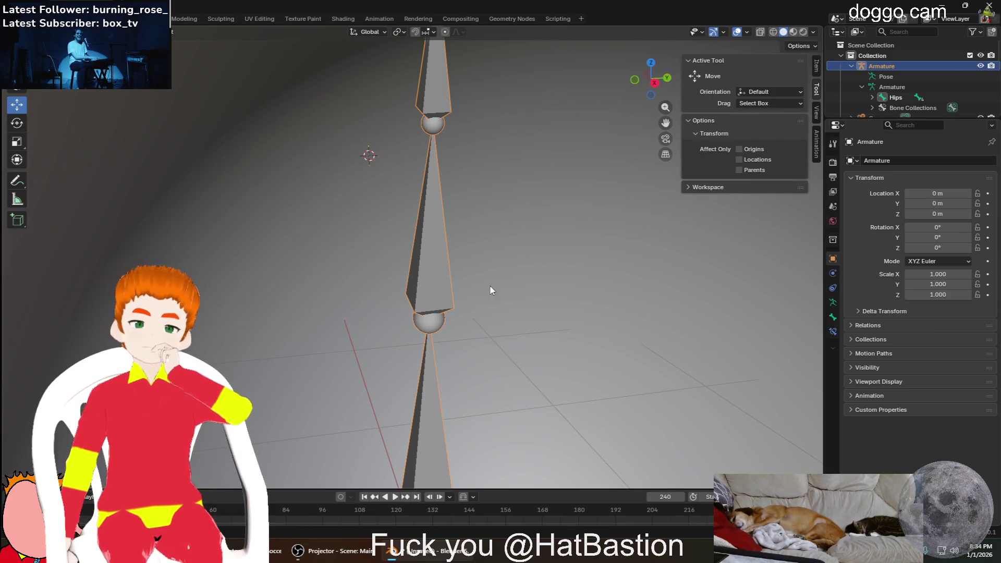
middle_drag(490, 290, 482, 314)
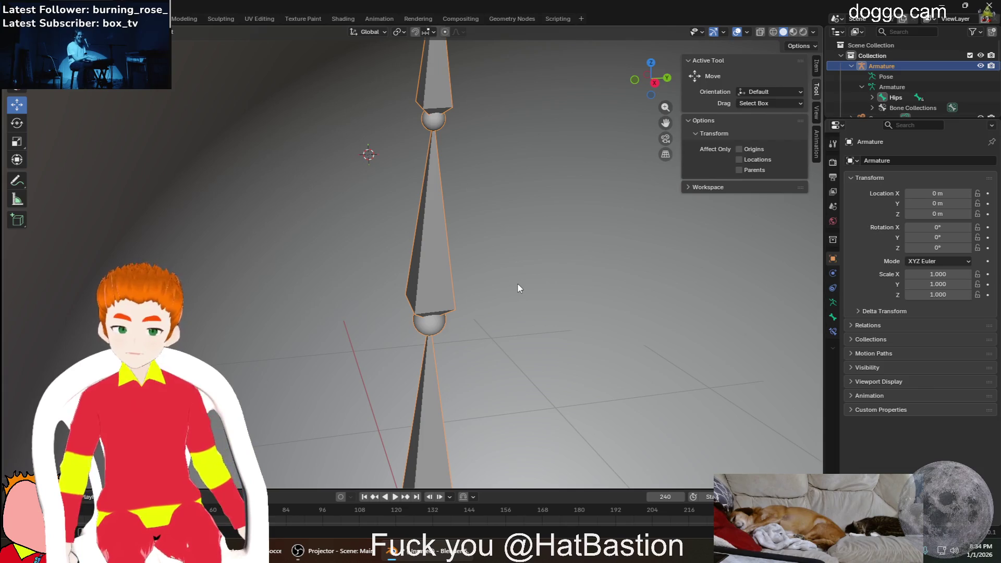
scroll(925, 40, down, 5)
scroll(907, 89, down, 2)
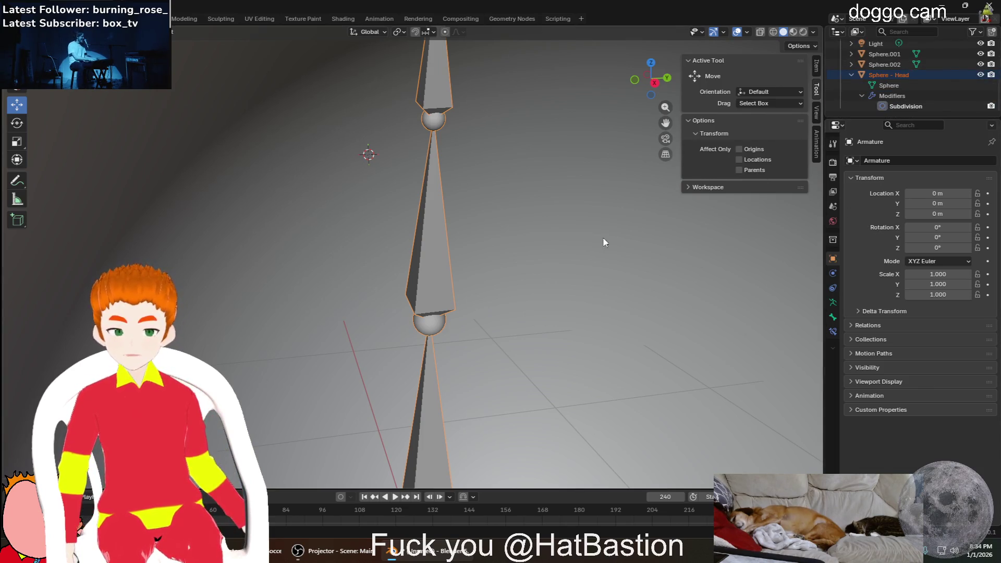
scroll(582, 309, up, 5)
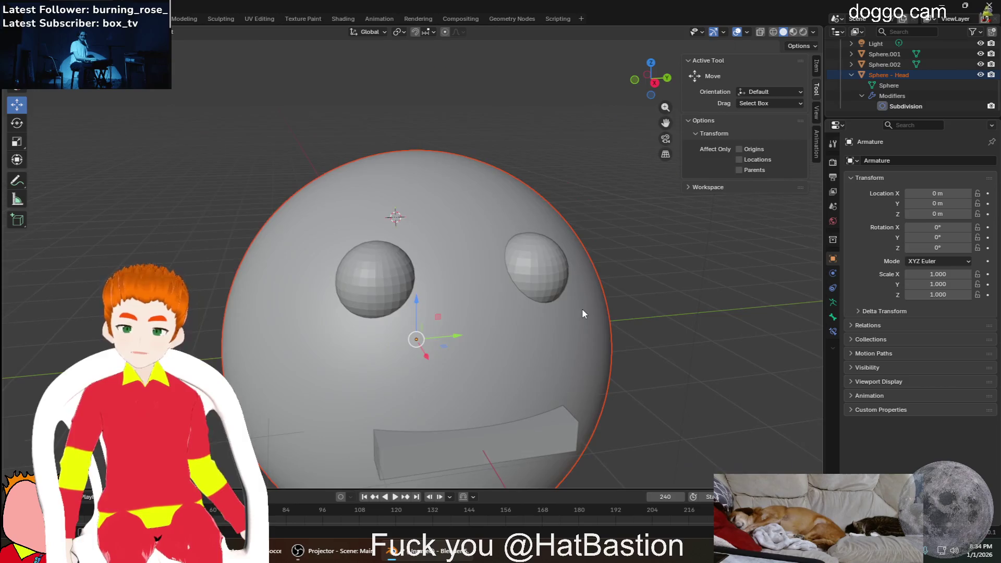
scroll(579, 311, up, 2)
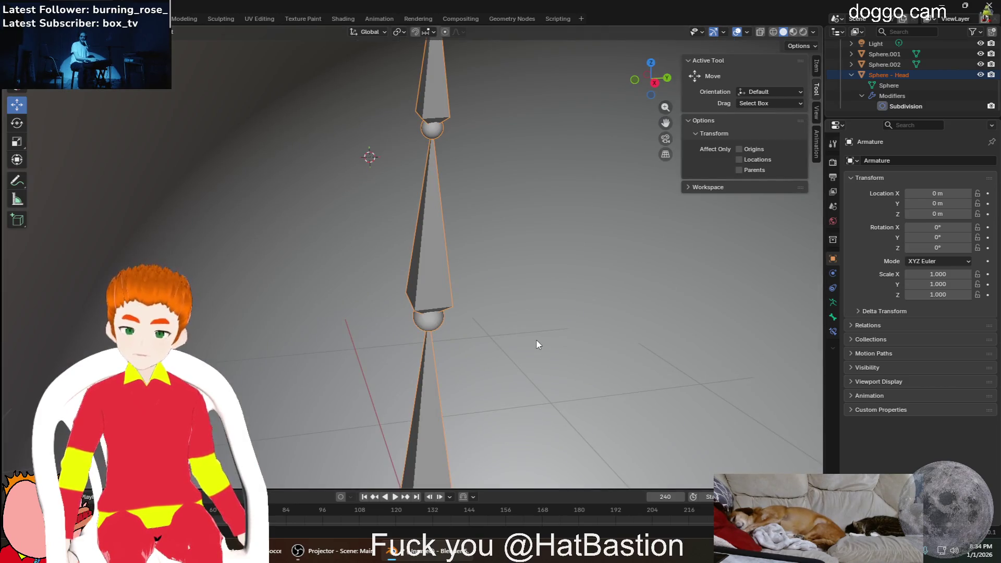
Parent the head sphere to the armature With Automatic Weights, then select the right eye sphere
key(ctrl+p)
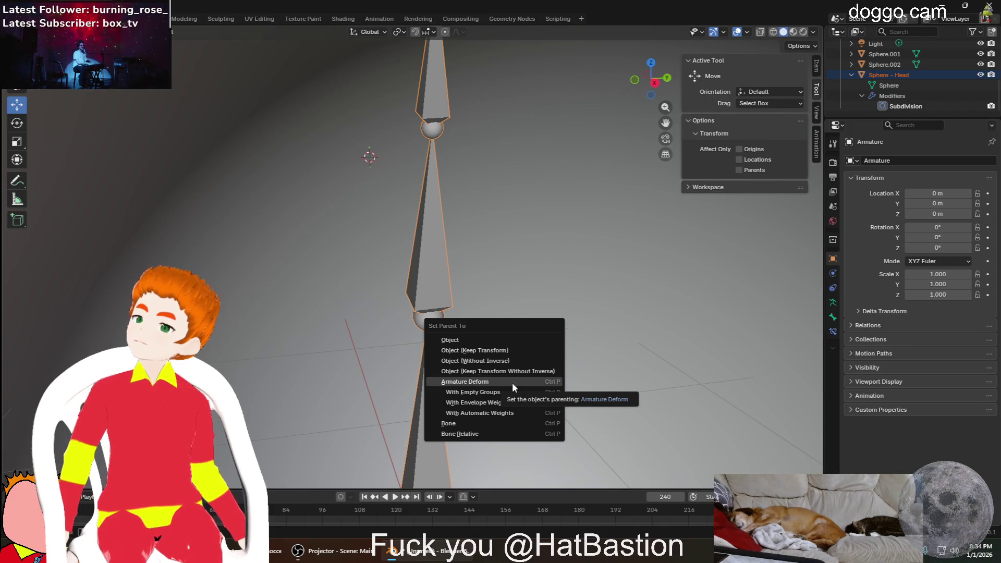
click(508, 414)
scroll(282, 356, down, 5)
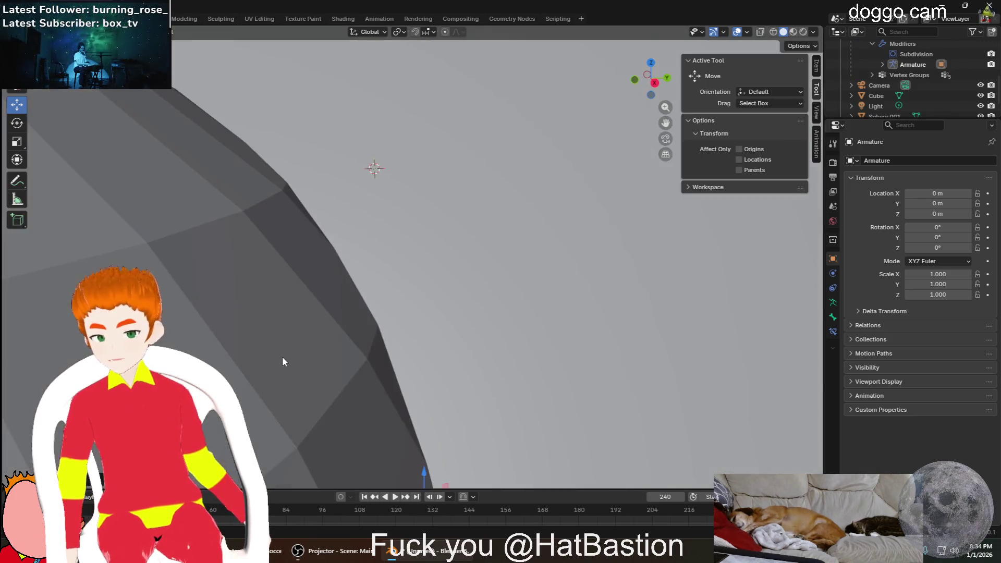
scroll(313, 355, down, 4)
scroll(325, 357, down, 2)
scroll(327, 357, up, 2)
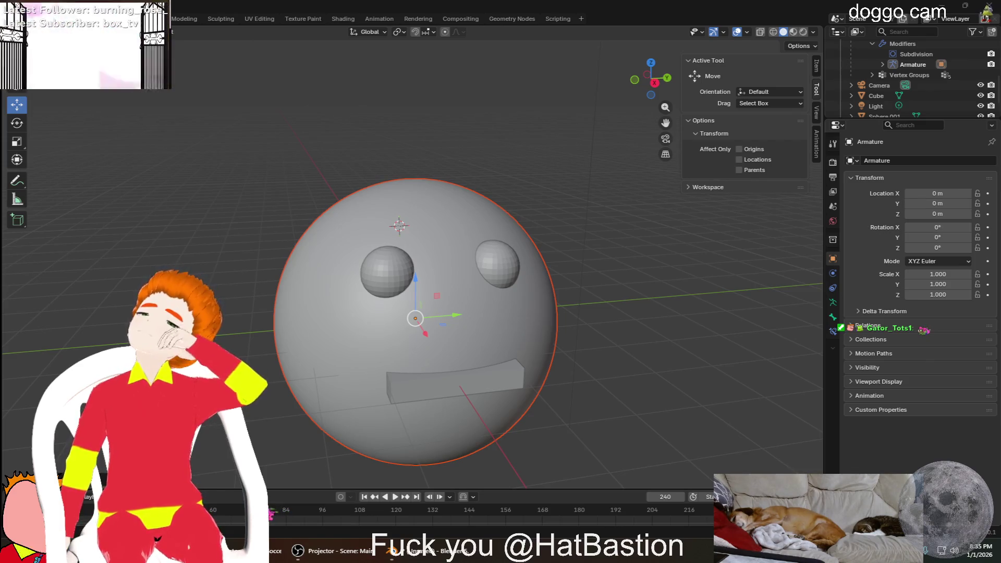
click(493, 268)
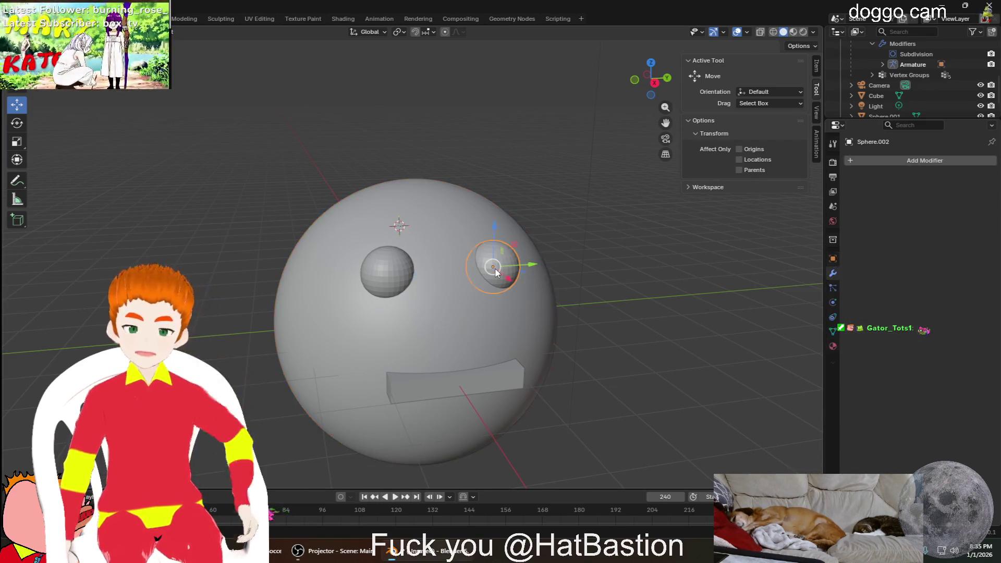
scroll(950, 82, down, 1)
scroll(966, 92, down, 1)
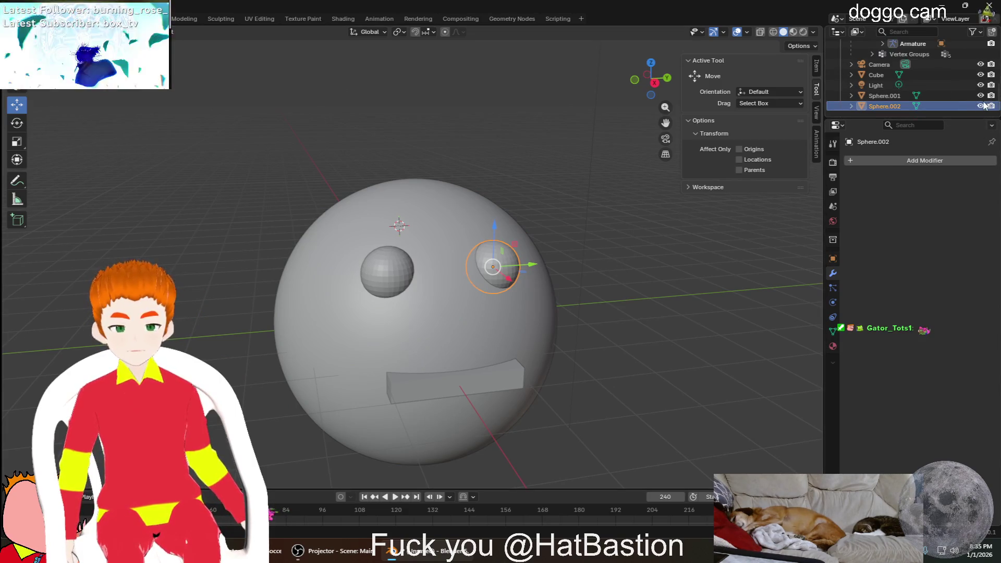
Rename the eye spheres to Sphere.002 - LeftEye and Sphere.001 - RightEye in the Outliner
double_click(904, 105)
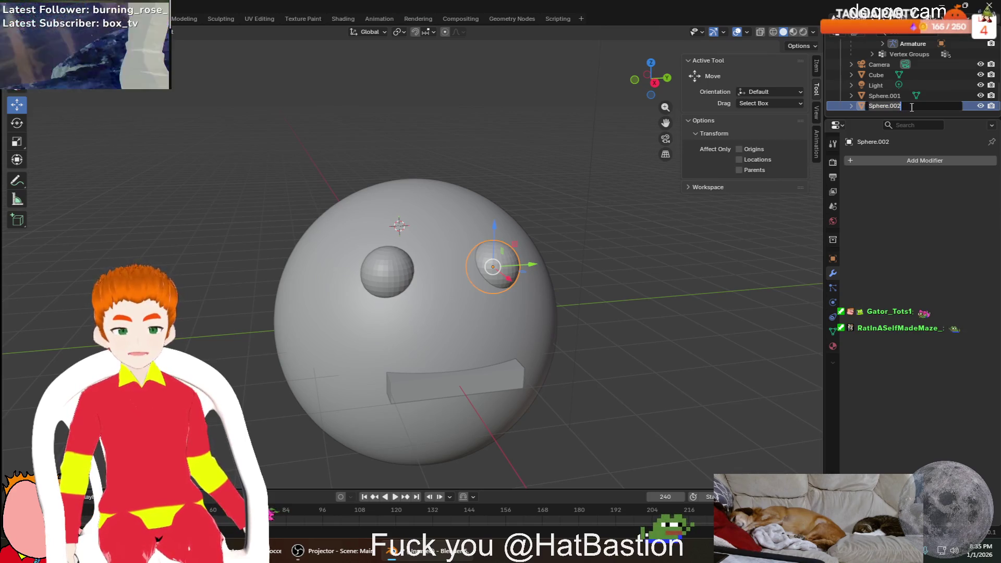
text(- K)
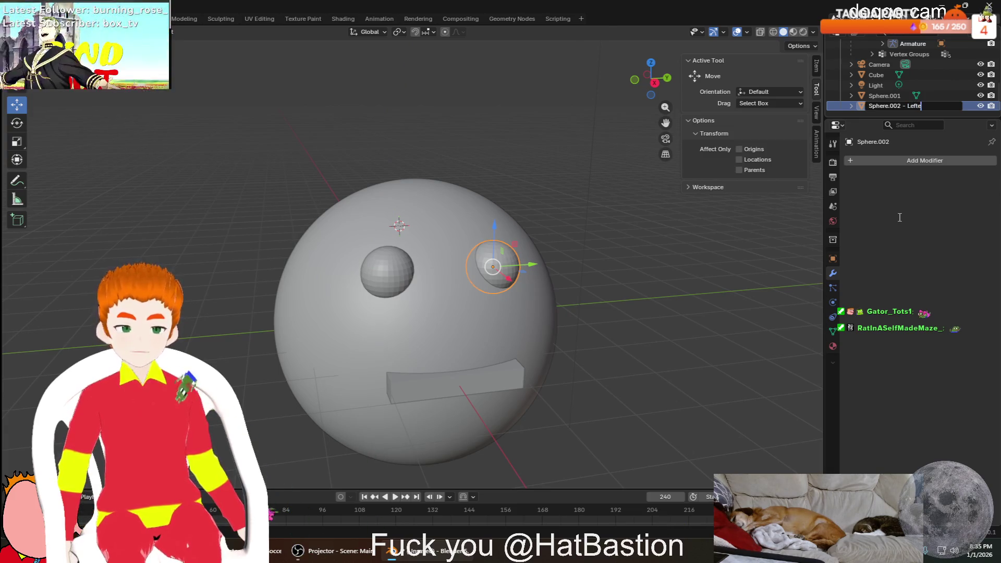
text(Eye)
key(Return)
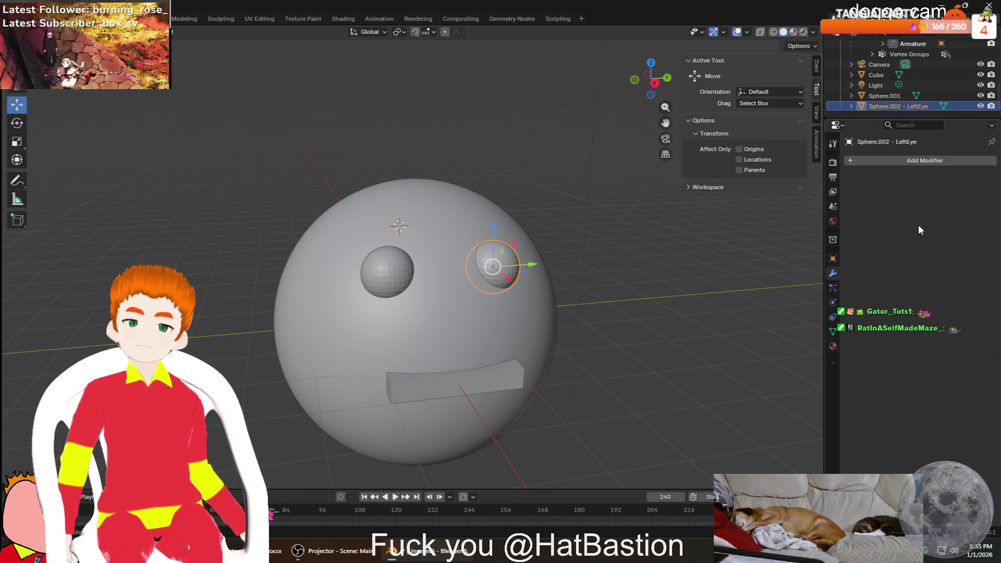
click(891, 95)
double_click(904, 95)
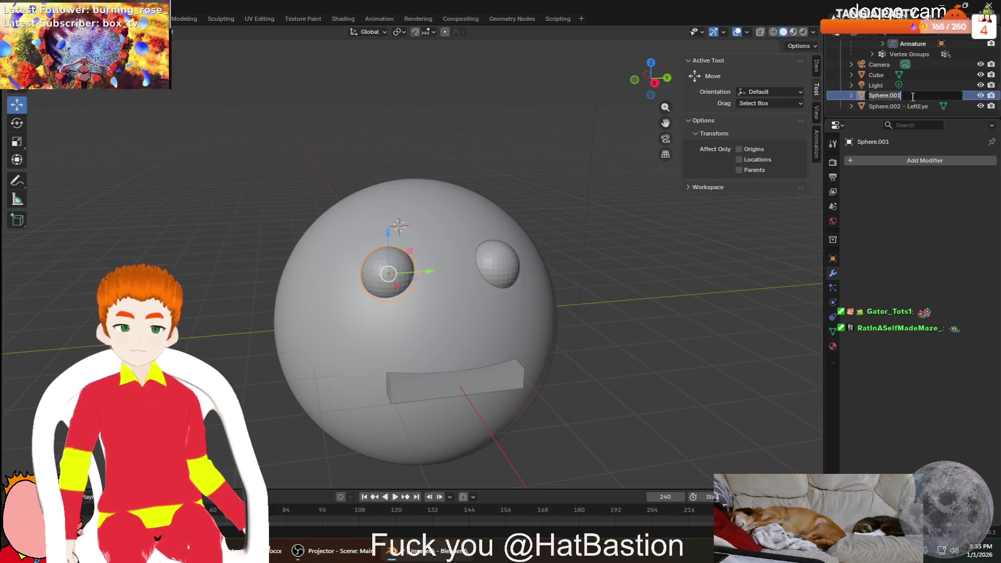
text( - RightEyue)
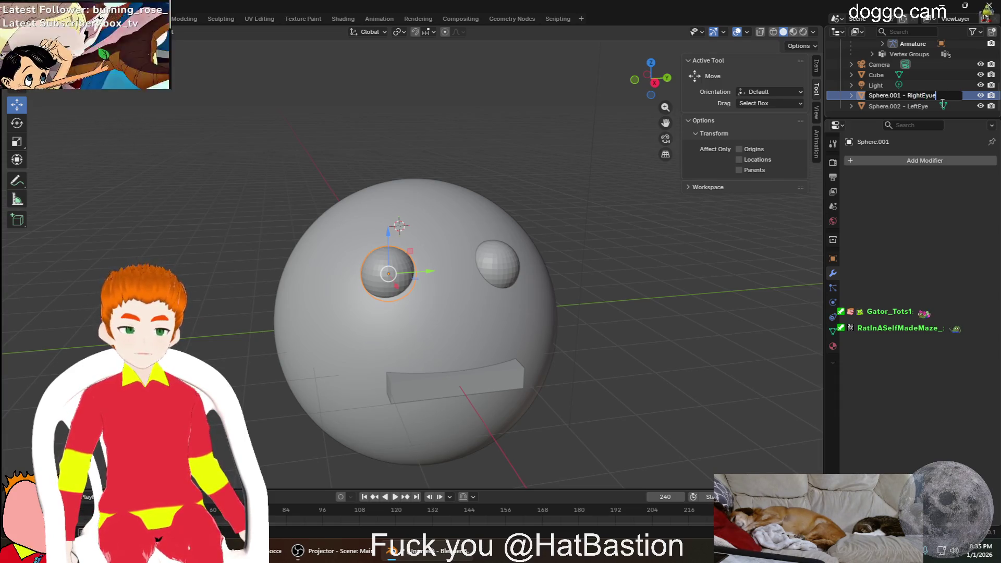
key(Return)
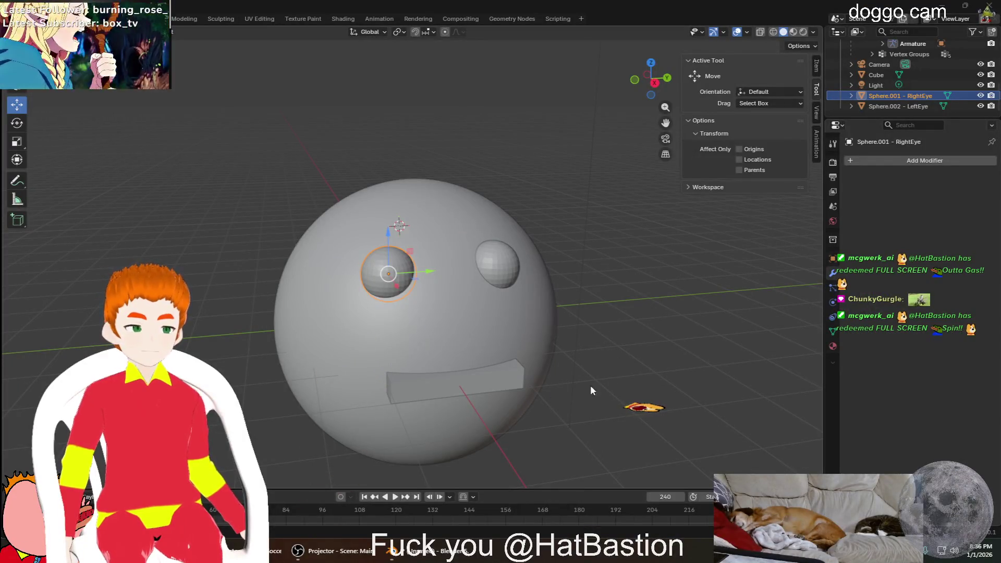
scroll(628, 409, down, 2)
scroll(628, 410, up, 5)
scroll(704, 329, down, 1)
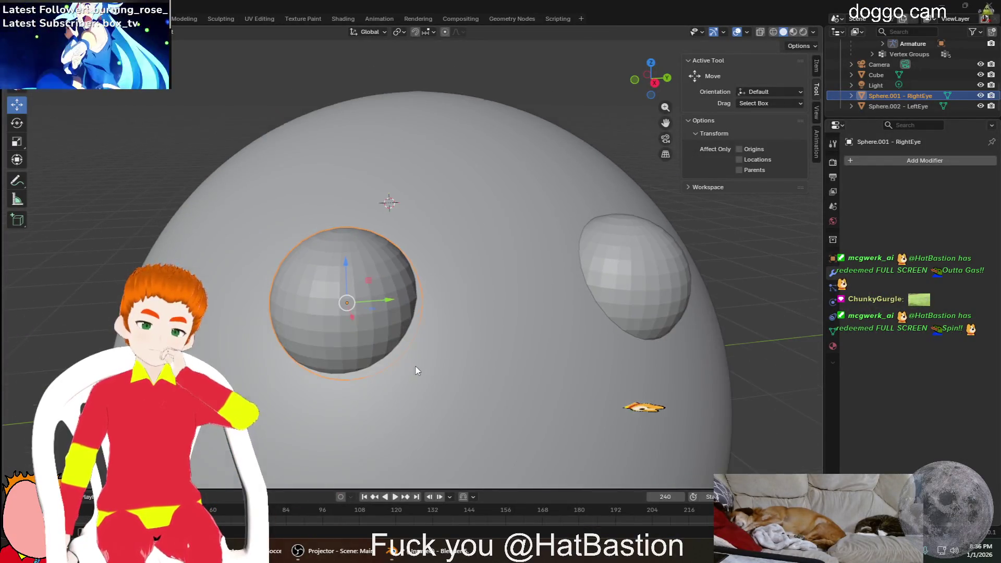
scroll(742, 278, down, 3)
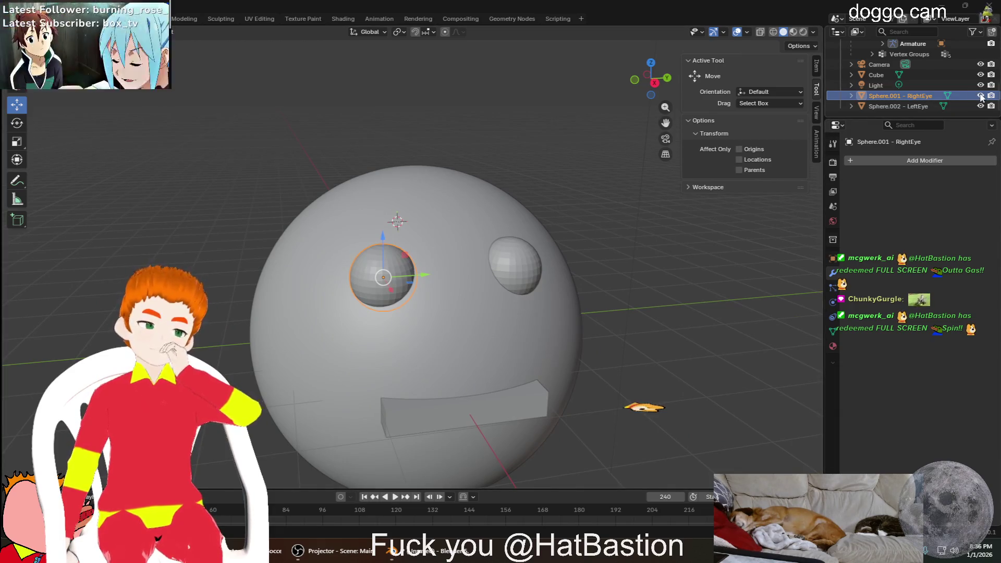
scroll(979, 85, up, 4)
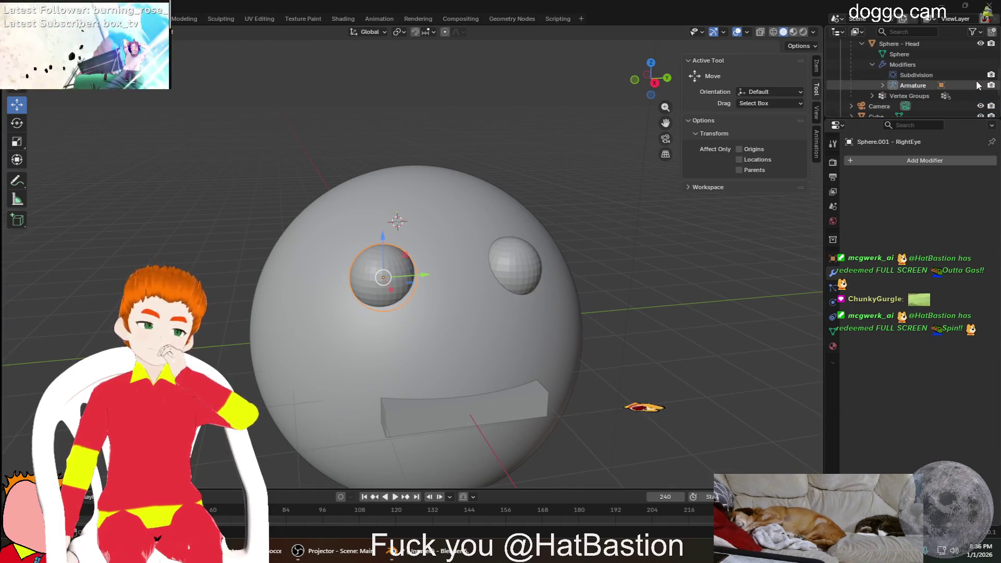
scroll(974, 60, up, 2)
scroll(980, 85, up, 2)
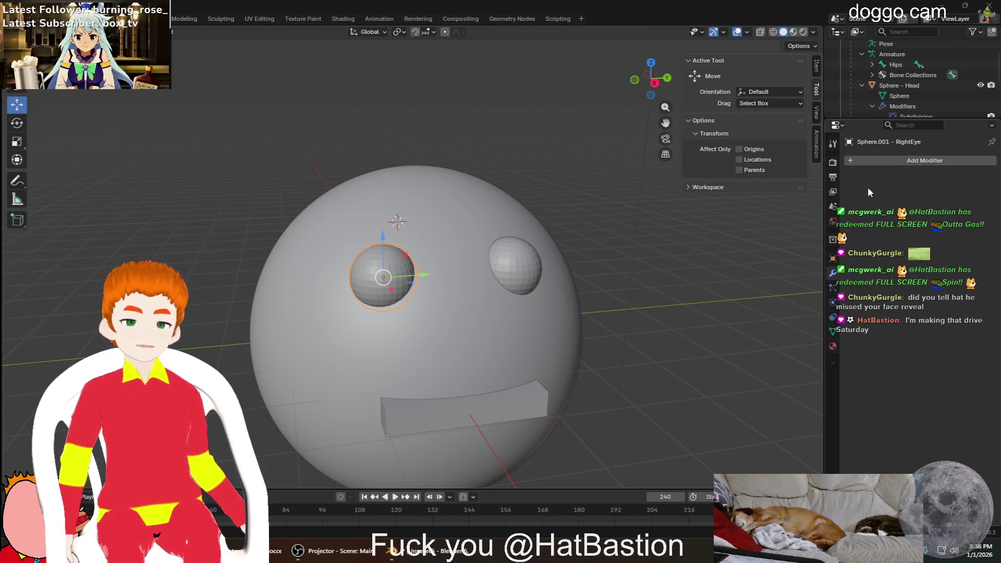
scroll(876, 88, up, 2)
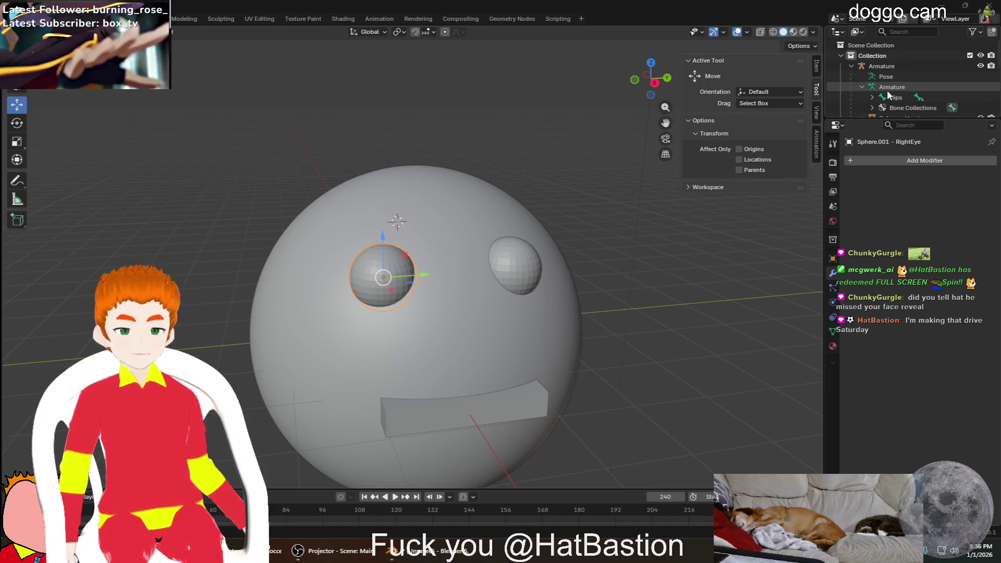
scroll(397, 356, up, 2)
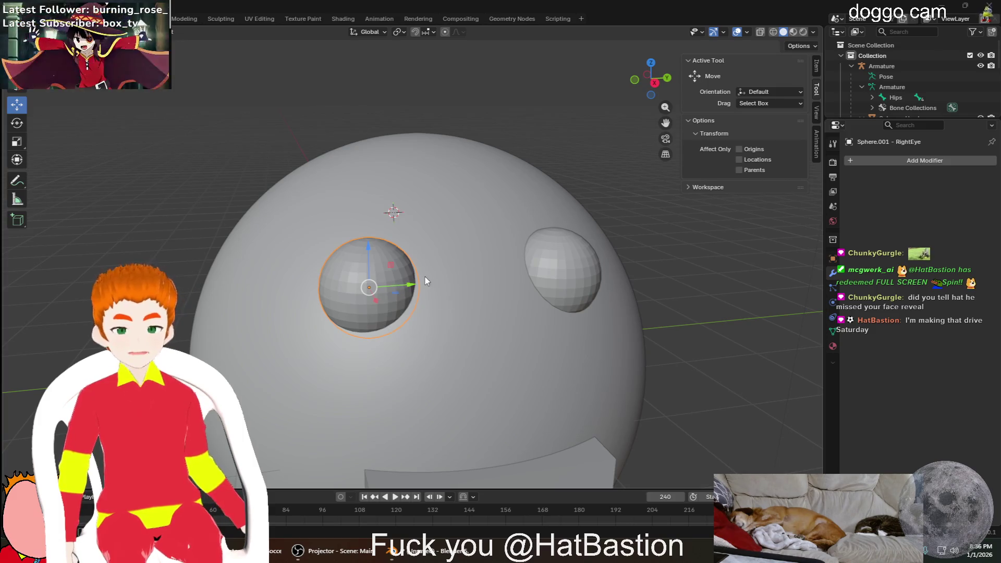
Rotate the view to look straight down on the eye spheres and bones
mouse_move(438, 312)
middle_down()
mouse_move(462, 283)
mouse_move(458, 340)
mouse_move(475, 396)
mouse_move(466, 385)
middle_up()
scroll(458, 340, up, 5)
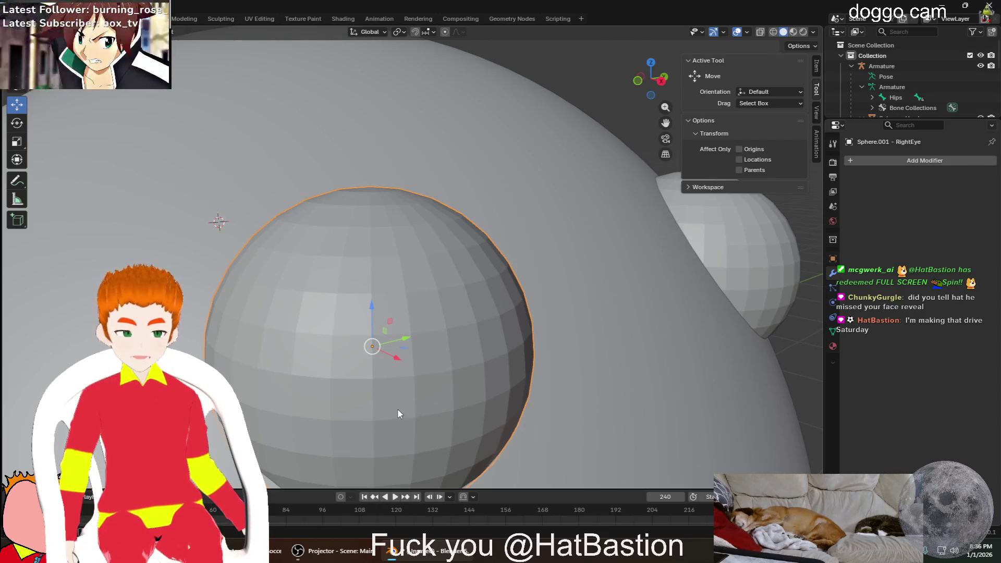
scroll(398, 414, up, 3)
scroll(402, 410, down, 3)
scroll(427, 375, down, 3)
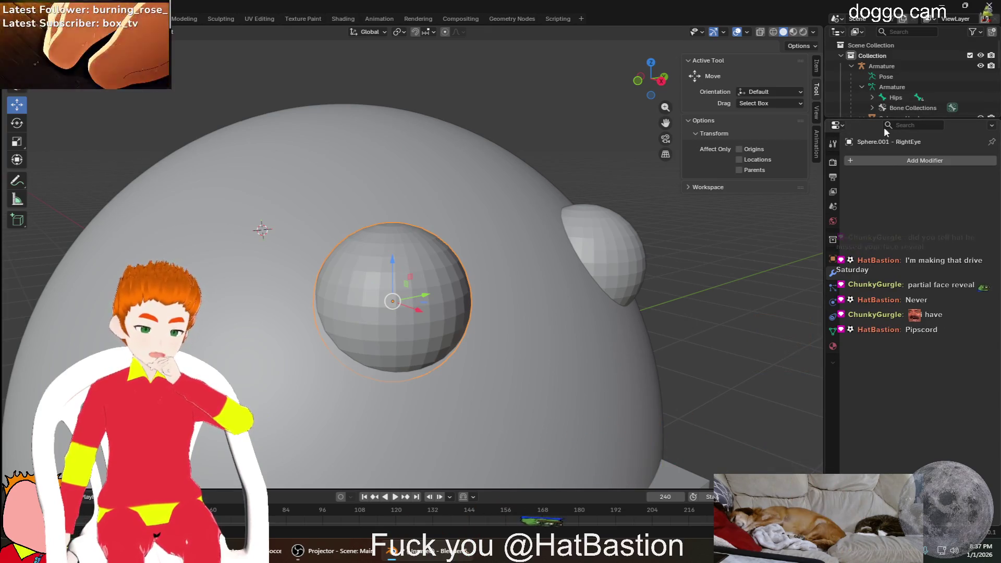
scroll(886, 88, down, 3)
scroll(951, 85, down, 3)
scroll(951, 84, down, 3)
scroll(956, 98, up, 1)
scroll(965, 74, down, 1)
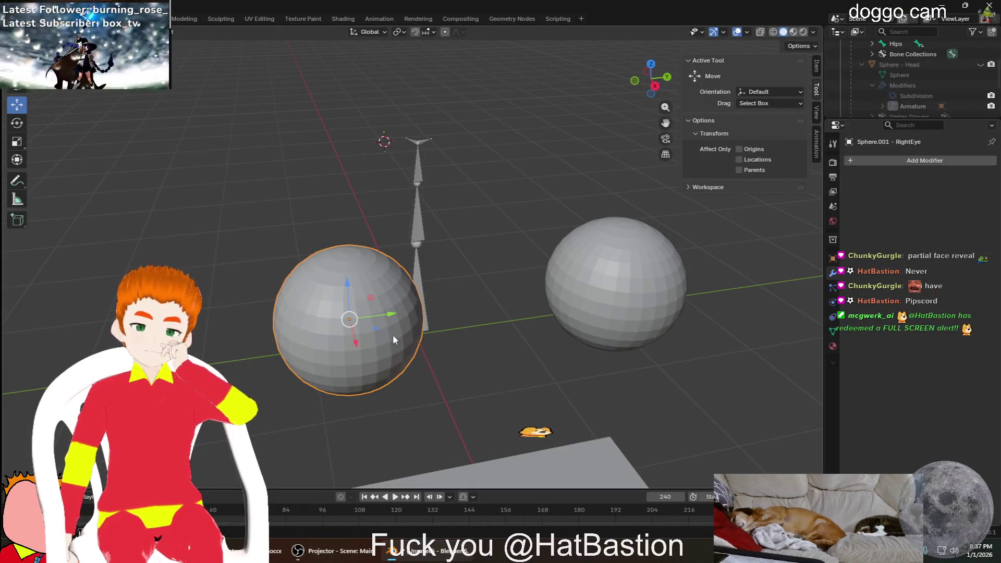
scroll(393, 334, up, 4)
scroll(392, 334, down, 2)
scroll(392, 334, down, 1)
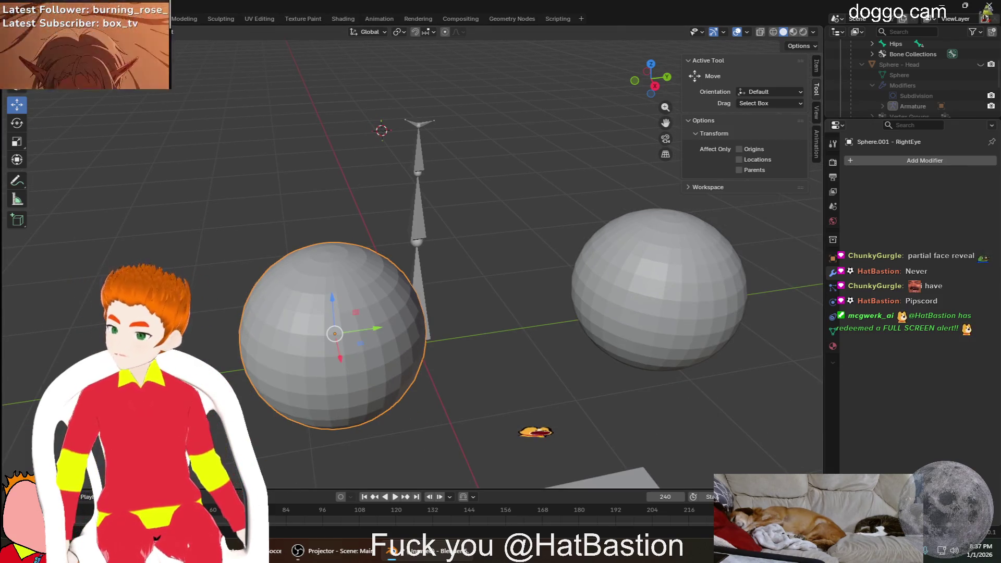
Parent the LeftEye sphere to the armature using the Bone option of Set Parent To
click(647, 270)
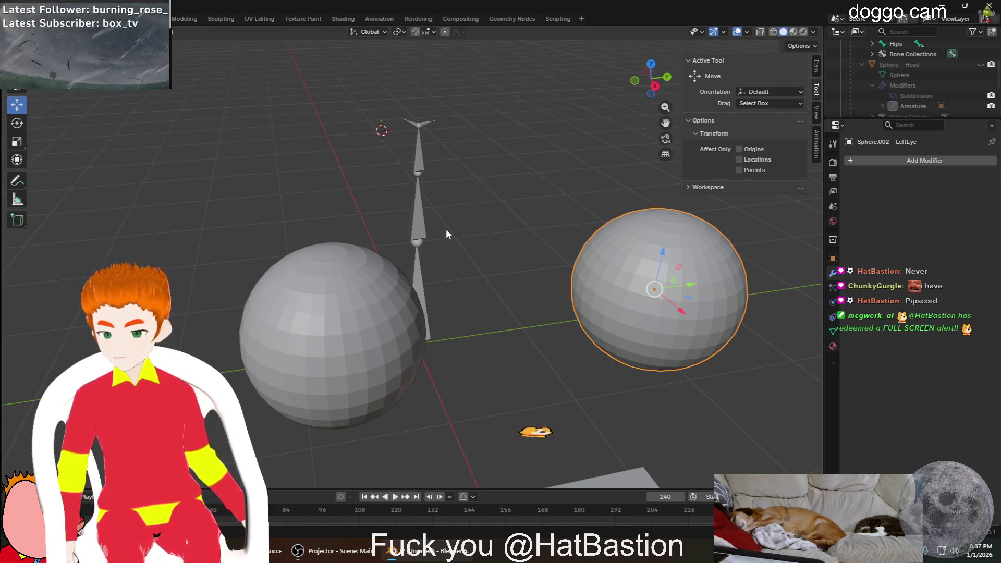
shift+click(420, 231)
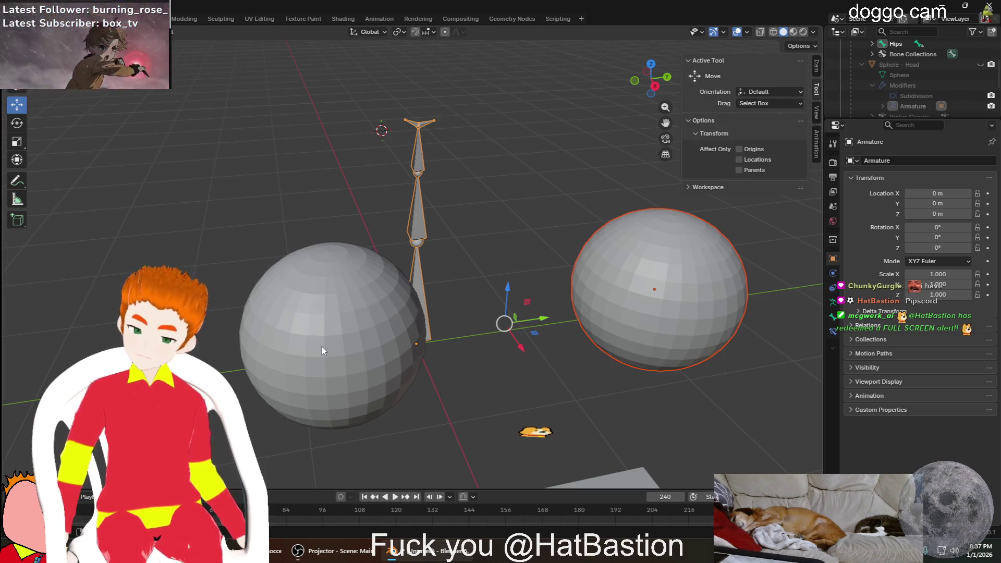
key(ctrl+p)
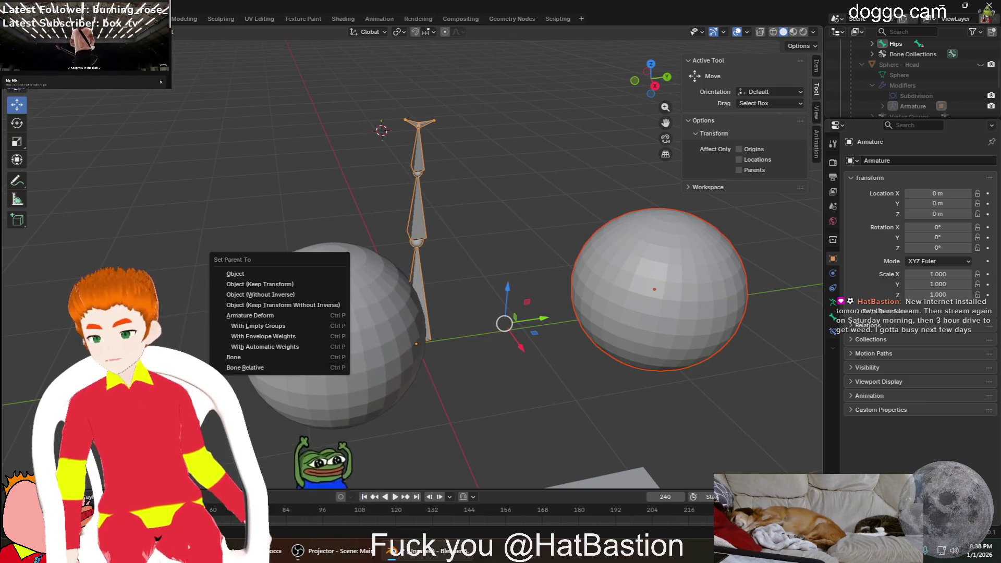
click(240, 356)
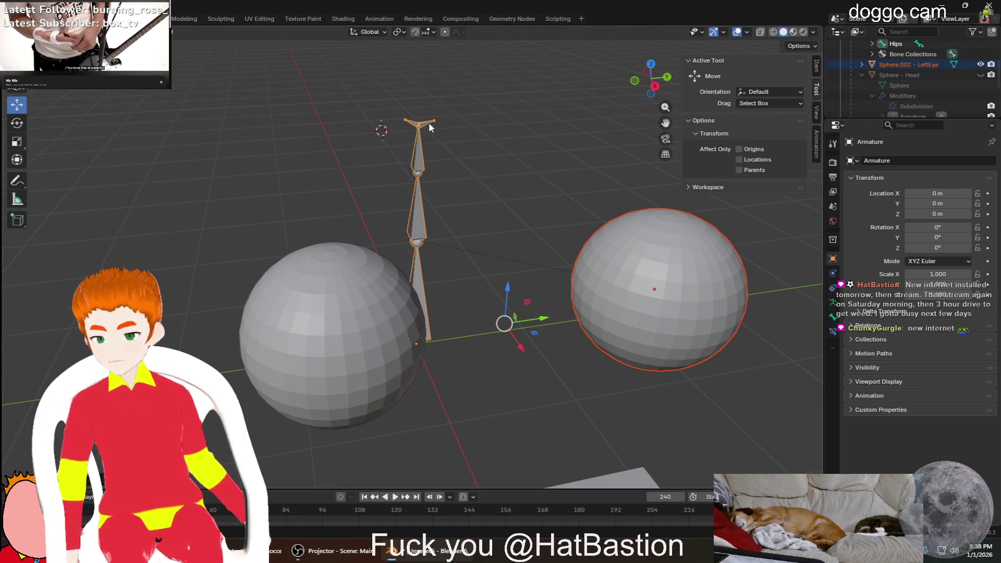
scroll(431, 126, up, 1)
scroll(434, 101, up, 1)
scroll(439, 101, up, 2)
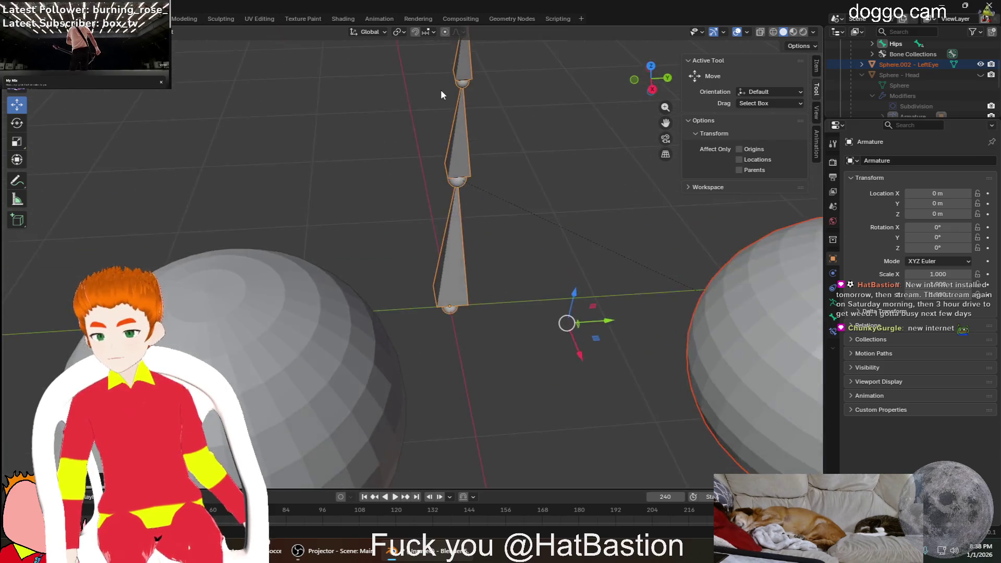
scroll(446, 86, down, 3)
Restore the LeftEye selection after deselecting it and show Sphere - Head's Subdivision modifier settings
click(410, 66)
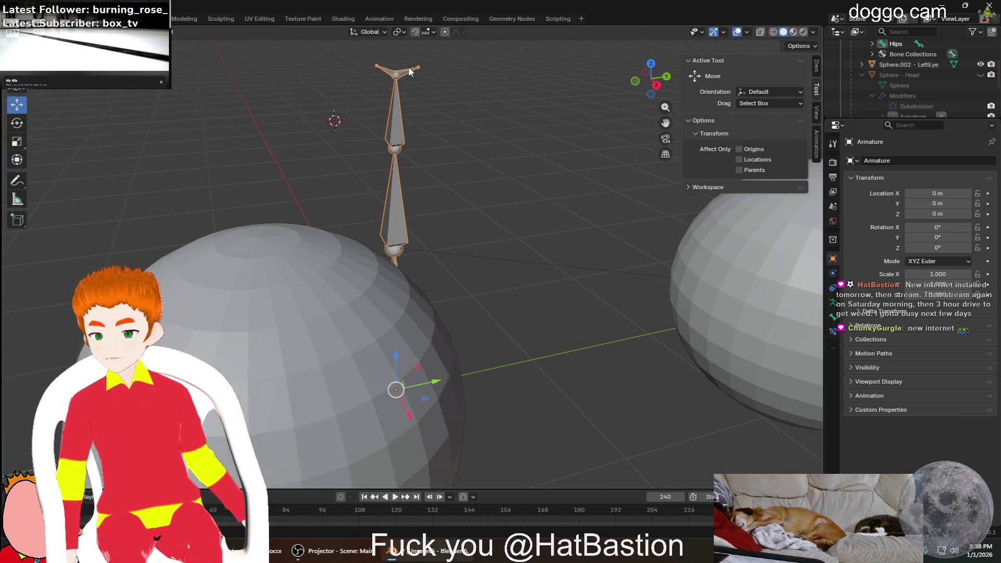
scroll(532, 243, down, 2)
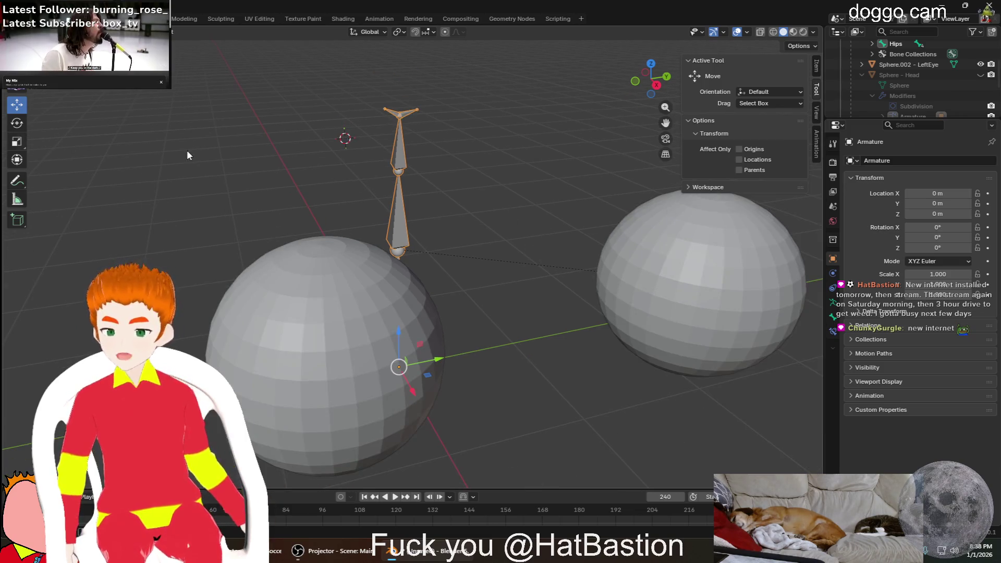
key(ctrl+z)
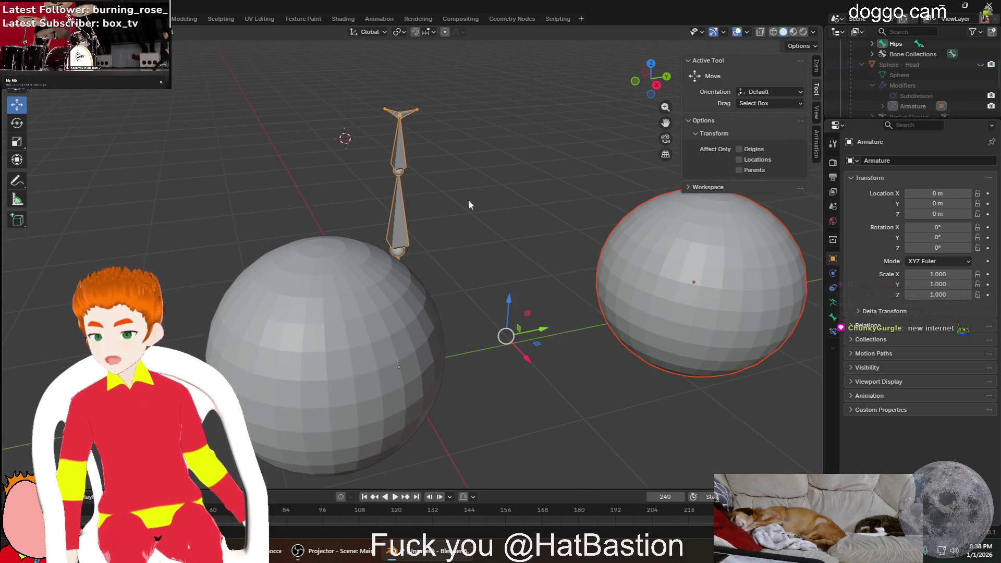
scroll(452, 98, up, 3)
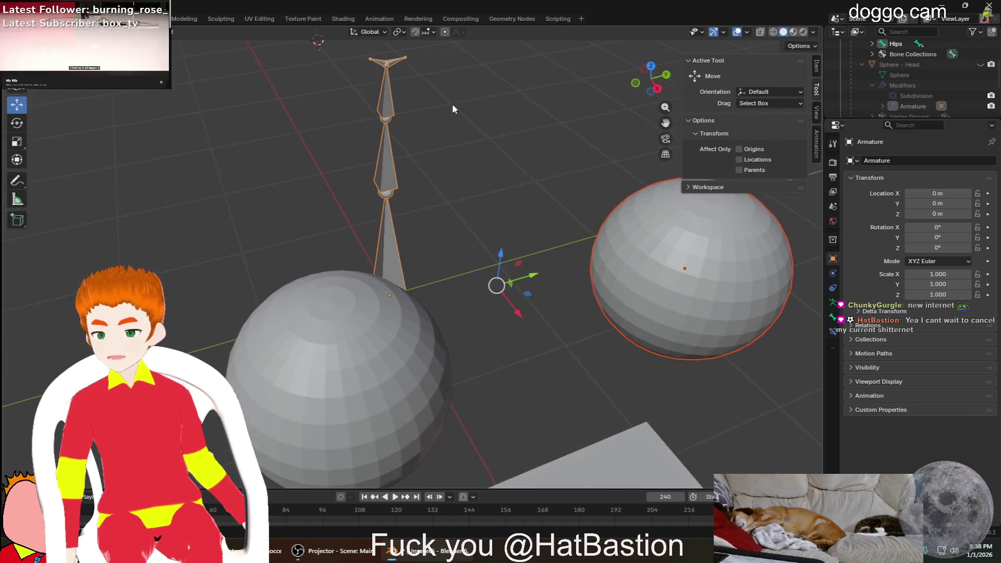
scroll(452, 103, up, 3)
scroll(465, 91, up, 3)
scroll(464, 91, down, 3)
scroll(464, 91, down, 3)
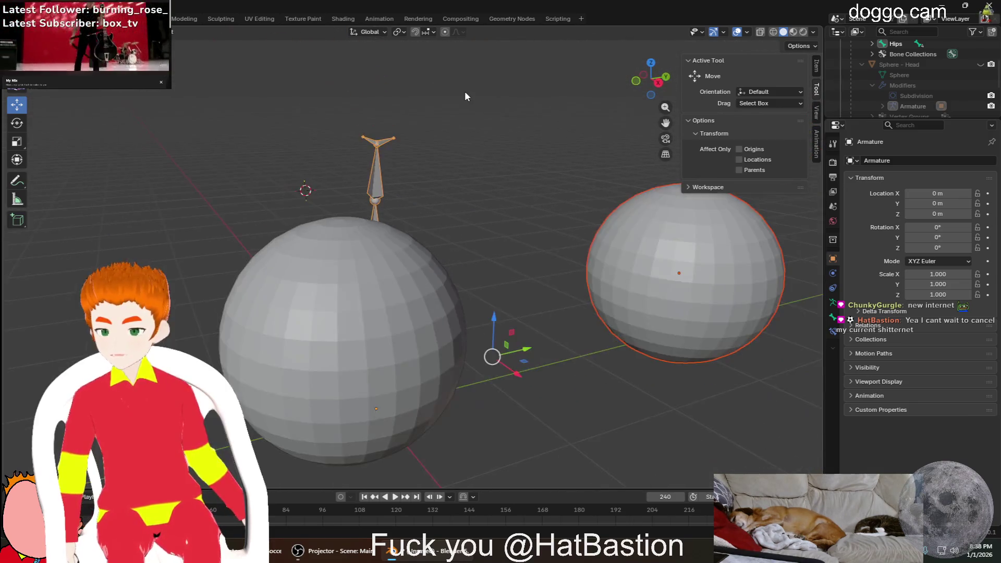
scroll(514, 139, down, 2)
scroll(506, 156, up, 1)
scroll(508, 158, up, 1)
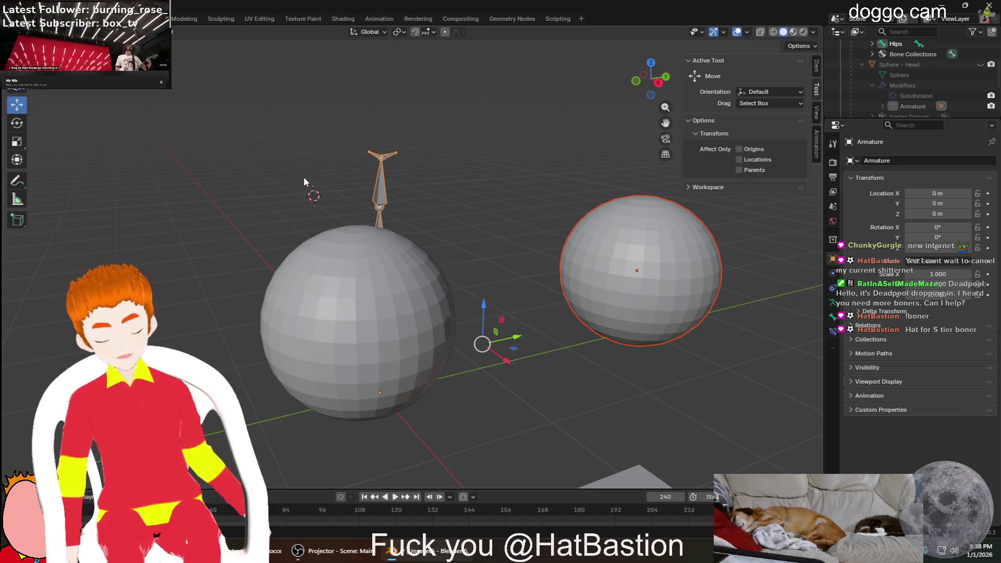
mouse_move(406, 225)
middle_down()
mouse_move(413, 241)
mouse_move(485, 269)
middle_up()
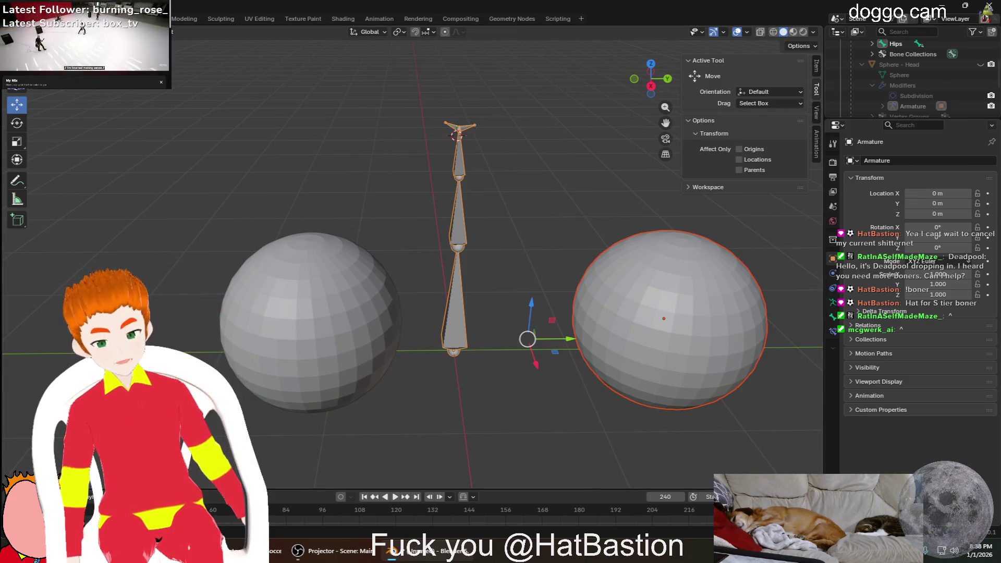
click(931, 98)
scroll(920, 98, down, 3)
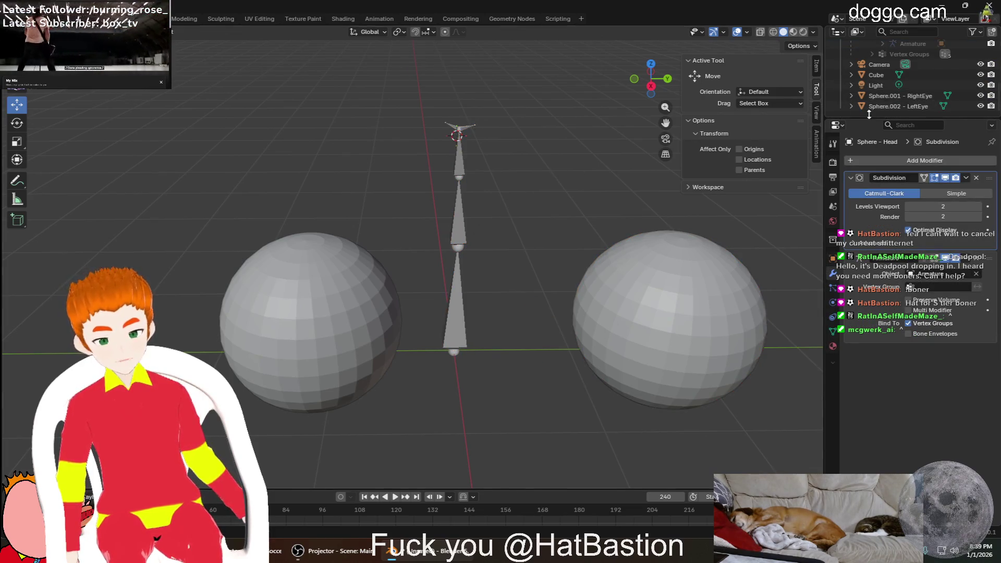
scroll(890, 99, up, 3)
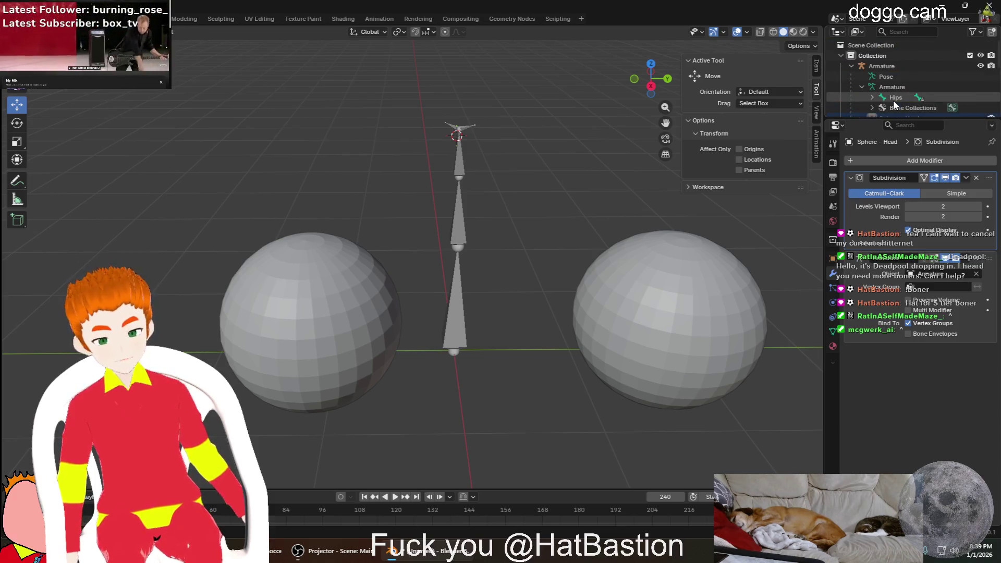
scroll(965, 94, down, 2)
Unhide Sphere - Head to check the eyes on the face from an angle, then hide it again
click(980, 76)
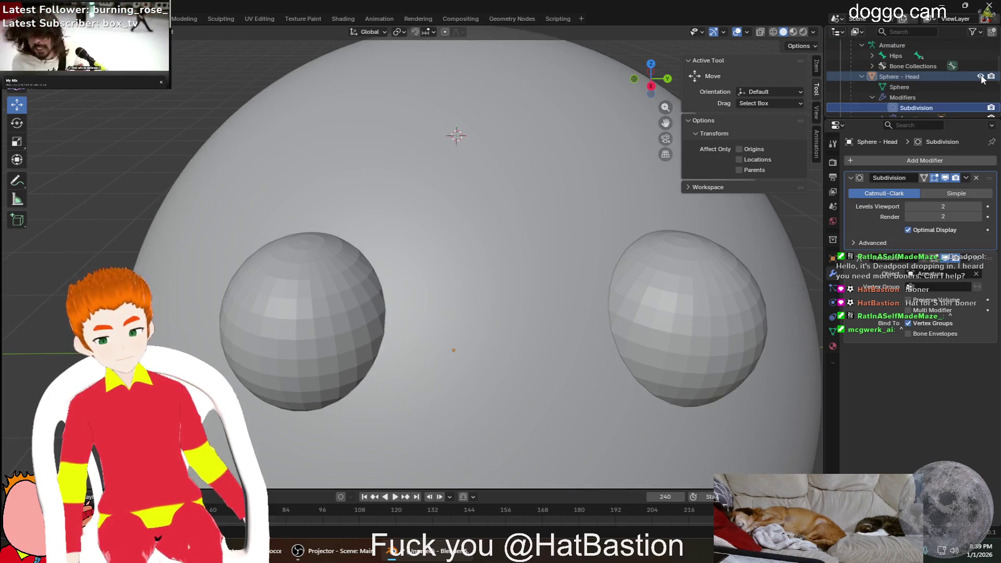
scroll(507, 186, down, 4)
scroll(516, 176, down, 3)
scroll(626, 170, up, 1)
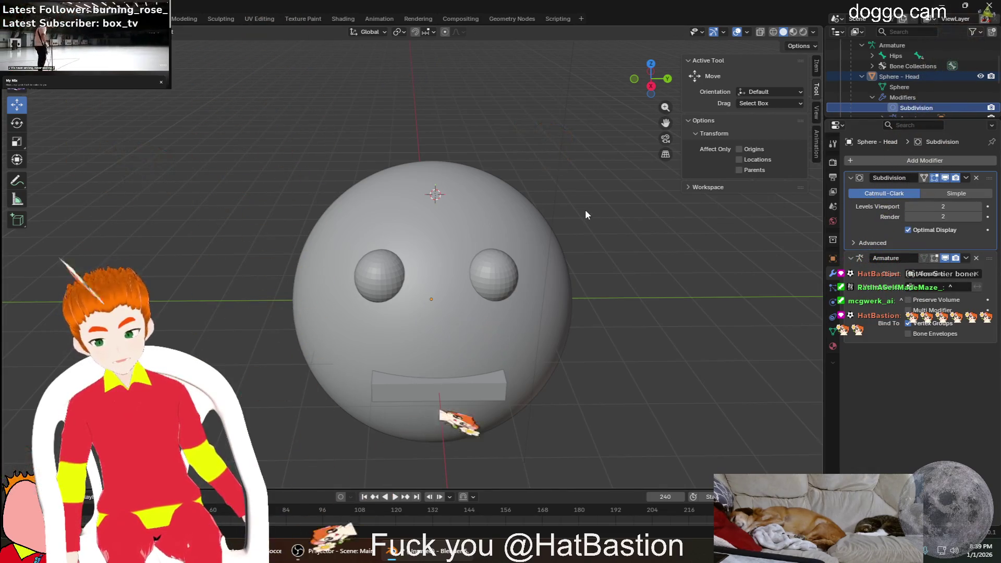
middle_drag(579, 221, 571, 216)
scroll(570, 217, up, 3)
middle_drag(459, 353, 517, 300)
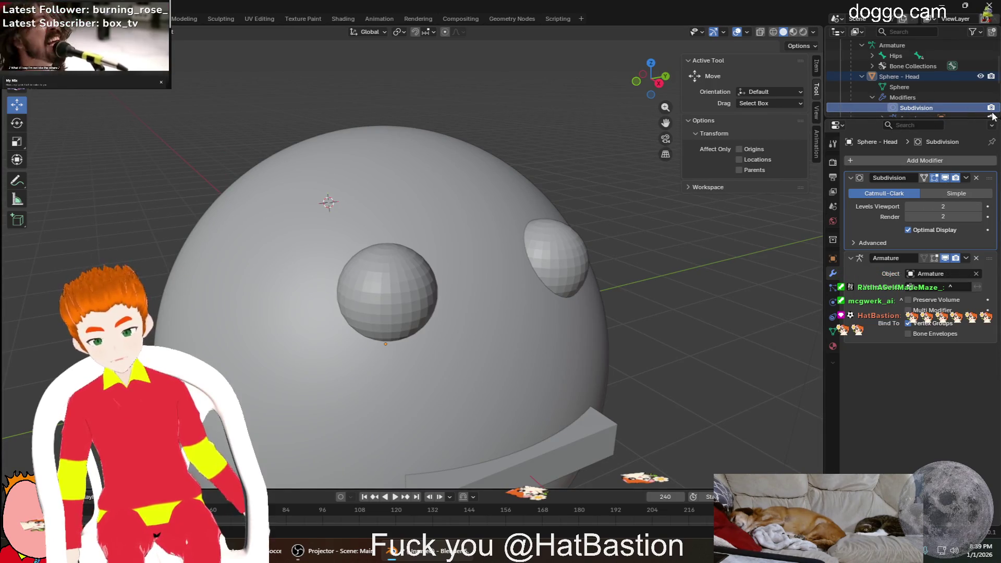
click(981, 77)
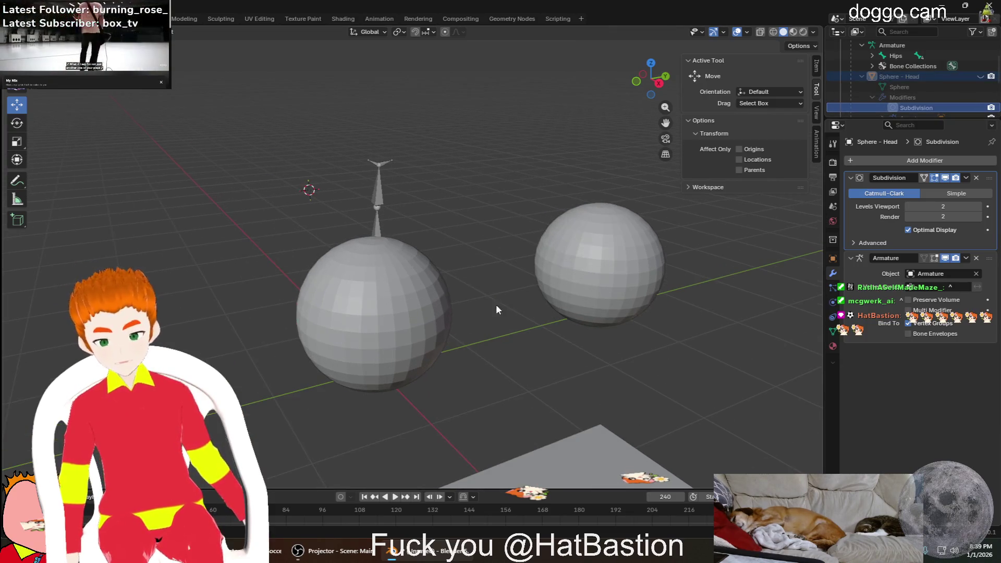
Select the LeftEye sphere with the armature active and parent it With Automatic Weights
click(591, 243)
middle_drag(522, 178, 499, 190)
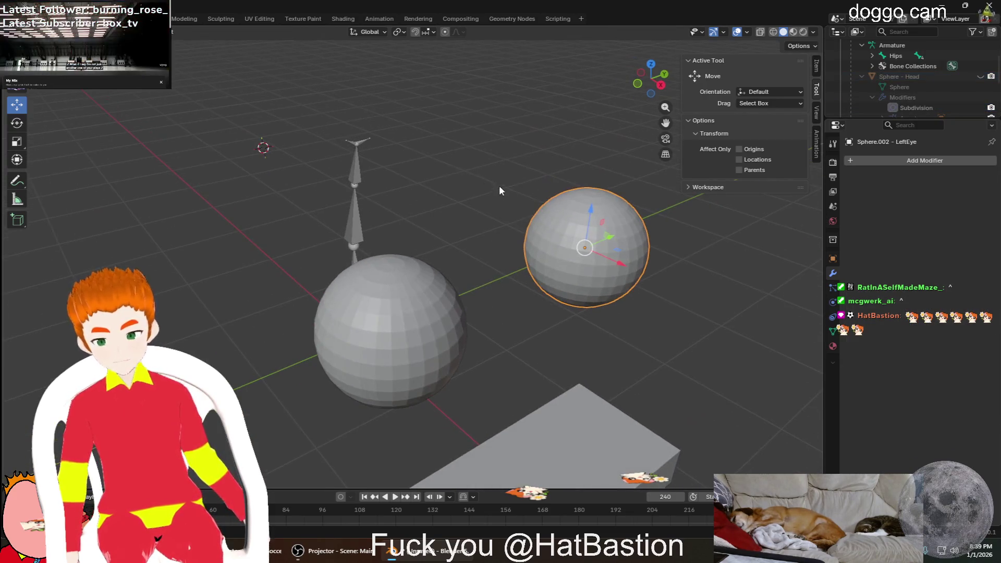
scroll(369, 136, up, 3)
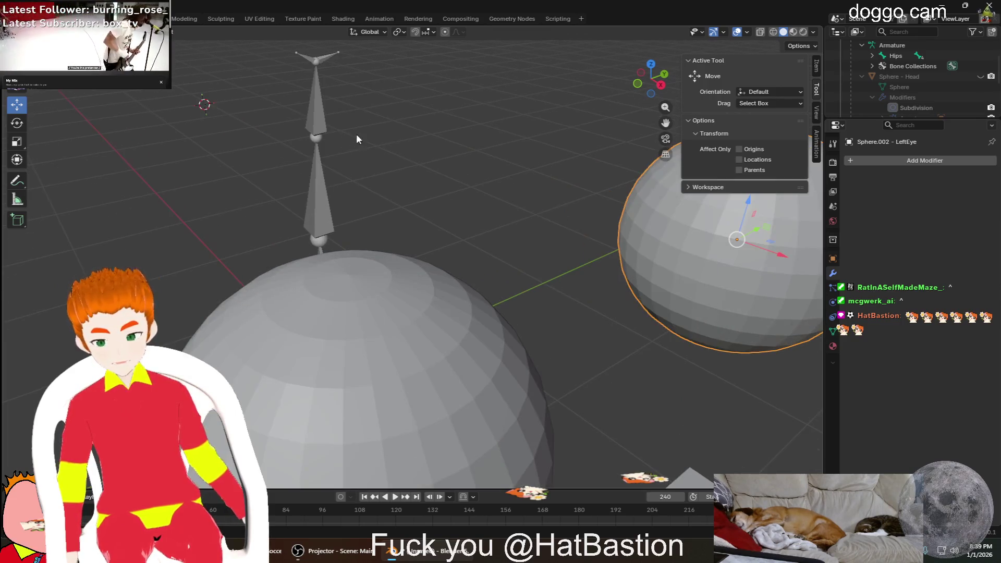
middle_drag(344, 89, 340, 84)
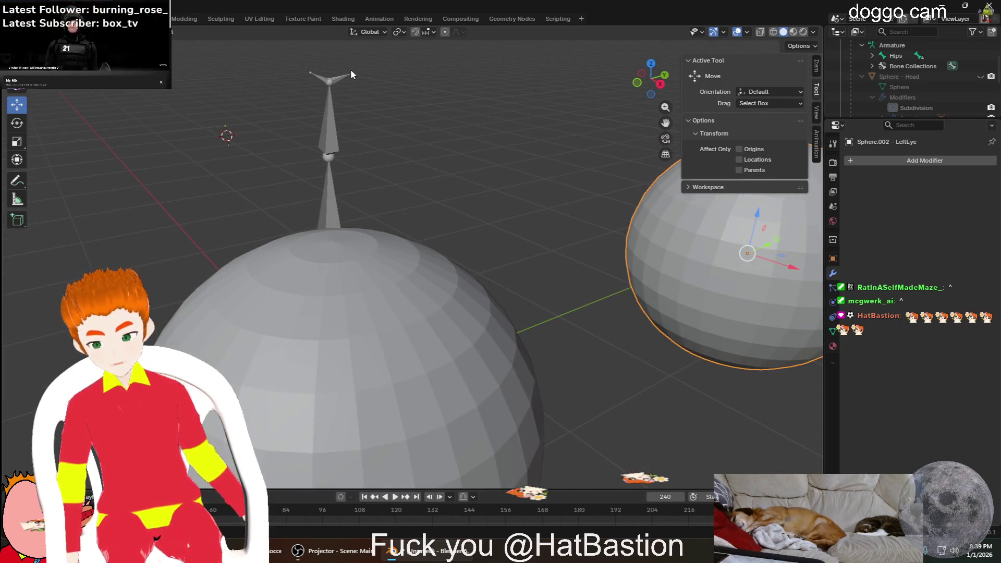
click(350, 72)
key(ctrl+z)
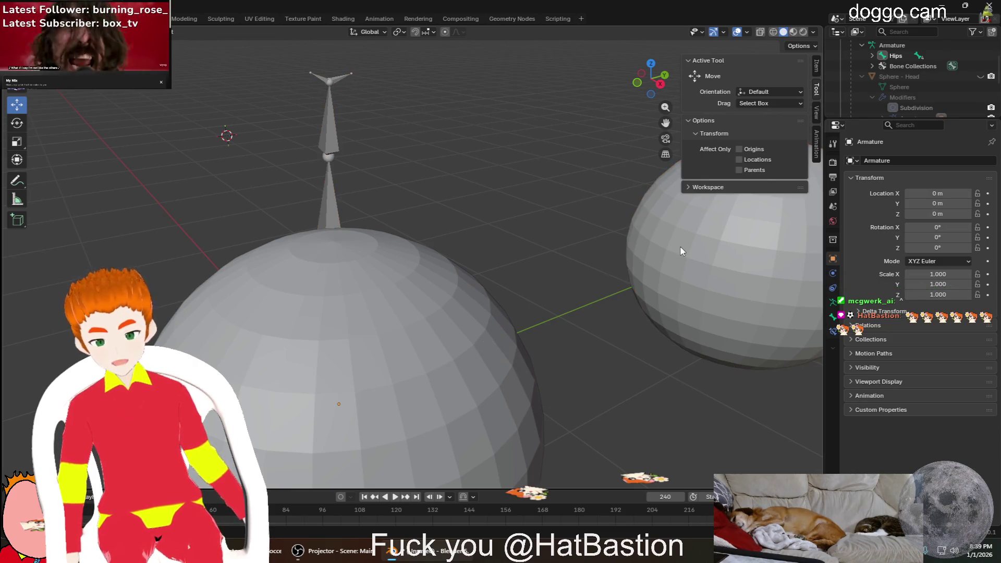
shift+click(342, 77)
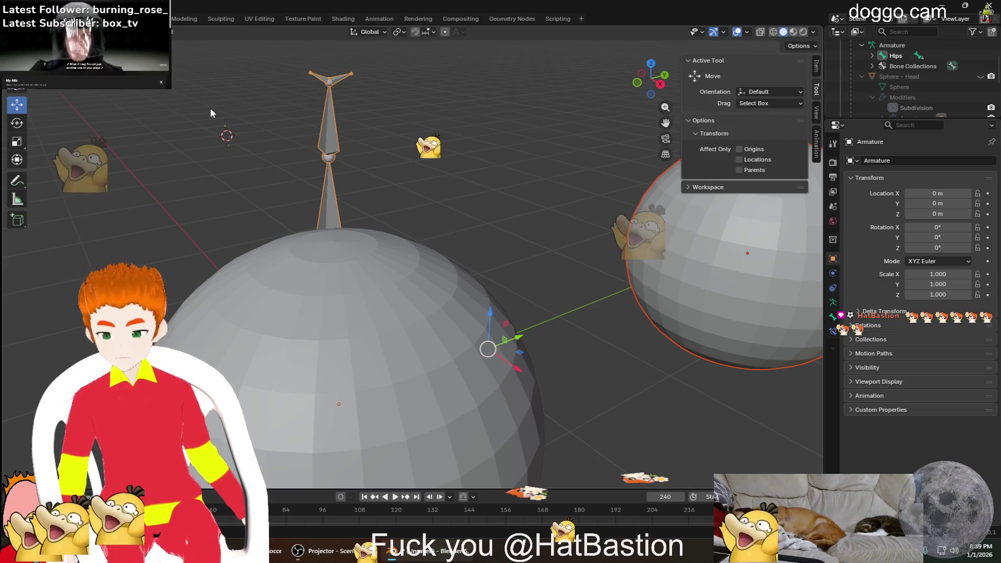
key(ctrl+p)
click(196, 109)
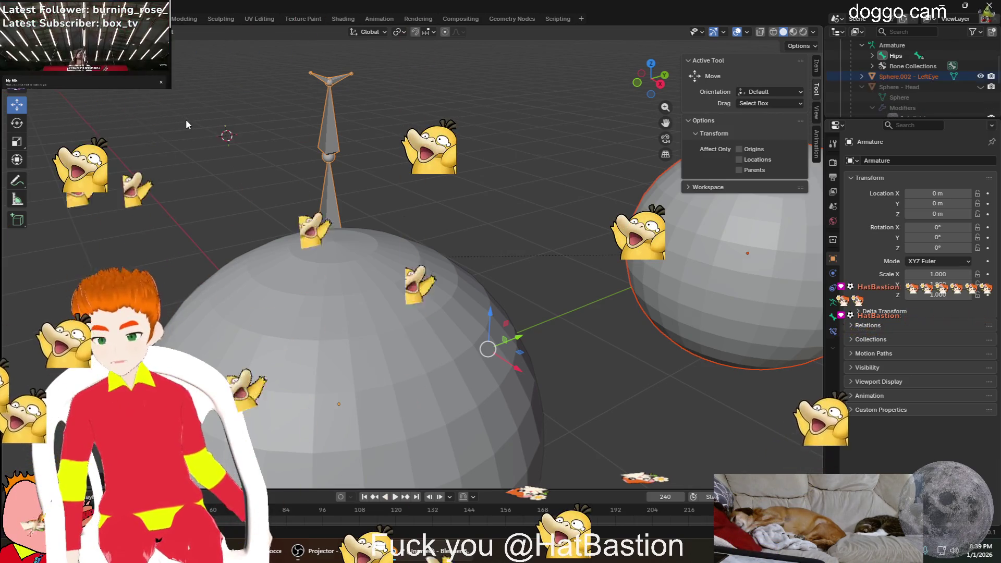
Inspect the LeftEye sphere's entry and mesh data in the Outliner, then clear the selection
middle_drag(415, 222, 488, 230)
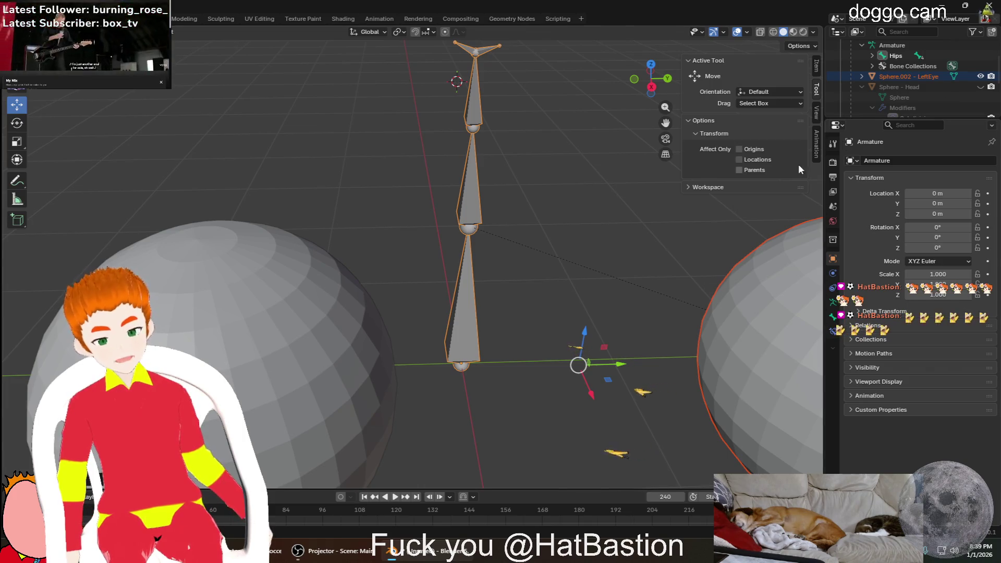
click(861, 76)
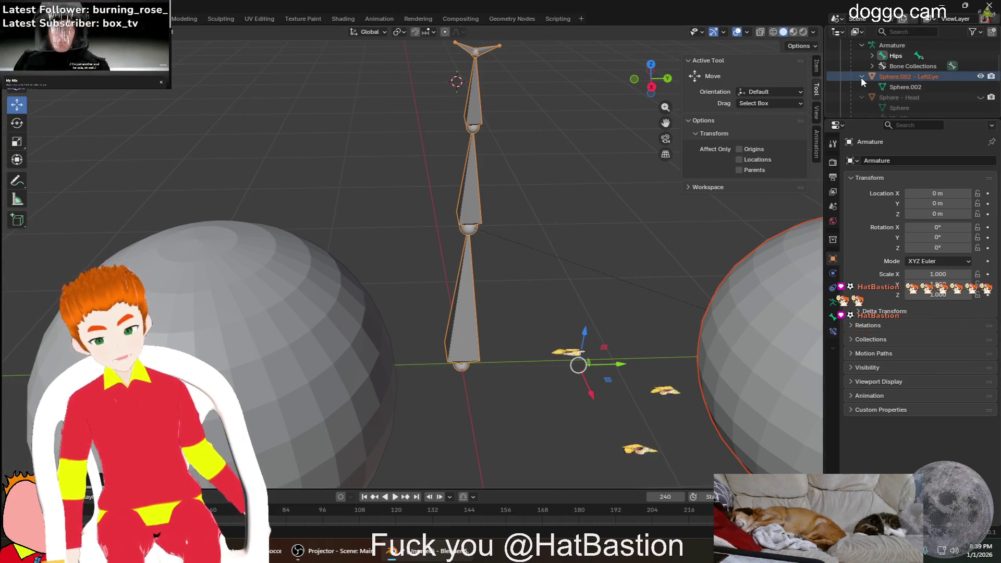
click(894, 85)
click(892, 77)
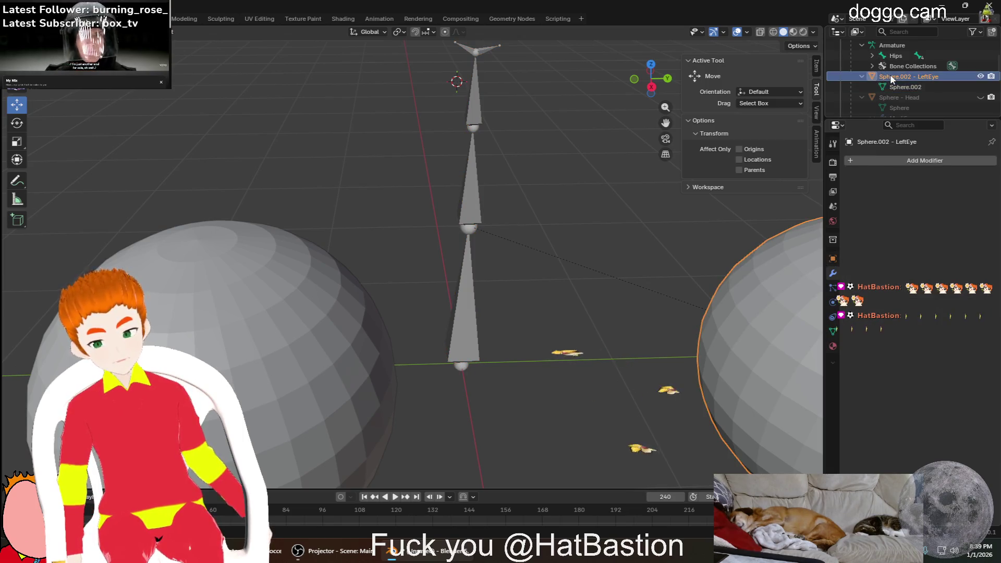
click(641, 285)
scroll(649, 281, up, 5)
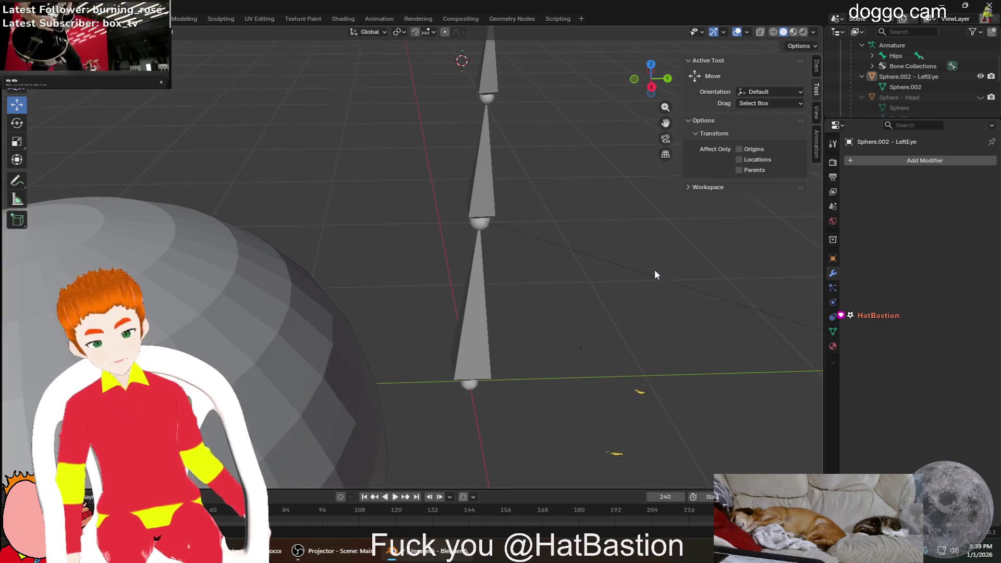
Reselect the LeftEye sphere with the armature as the active object for re-parenting
mouse_move(638, 266)
middle_down()
mouse_move(650, 252)
mouse_move(583, 289)
middle_up()
scroll(648, 257, down, 3)
key(a)
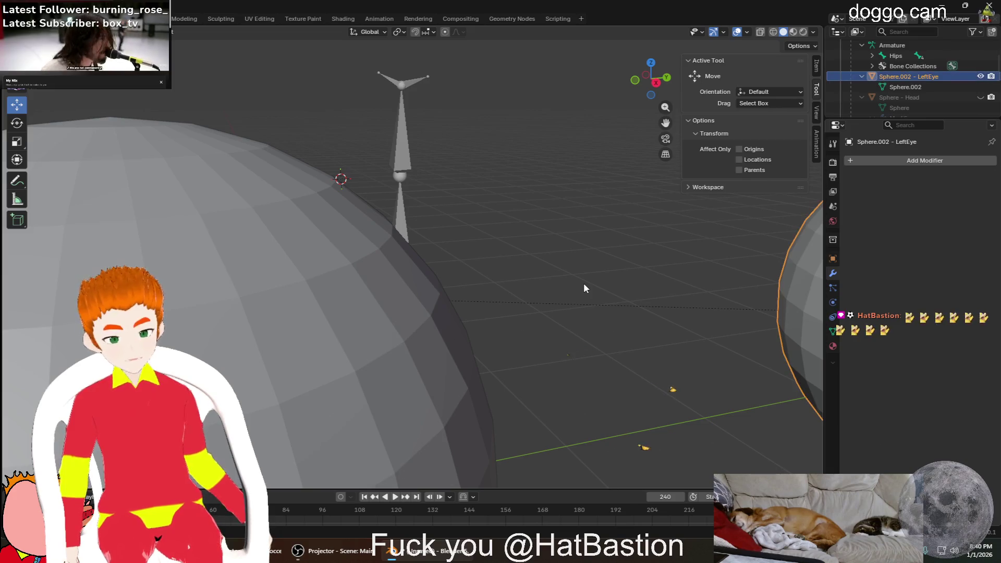
scroll(619, 264, down, 2)
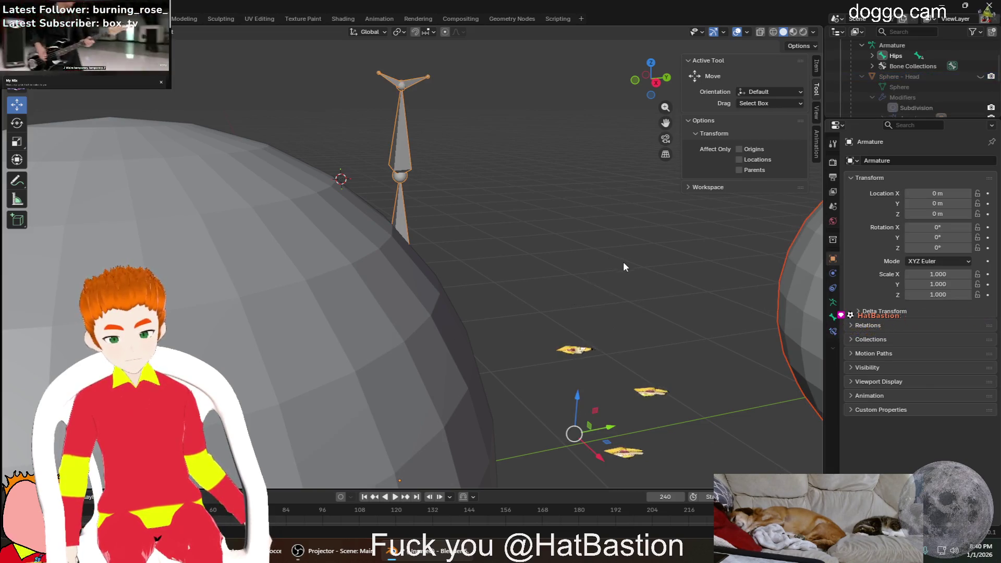
middle_drag(627, 259, 659, 267)
click(649, 226)
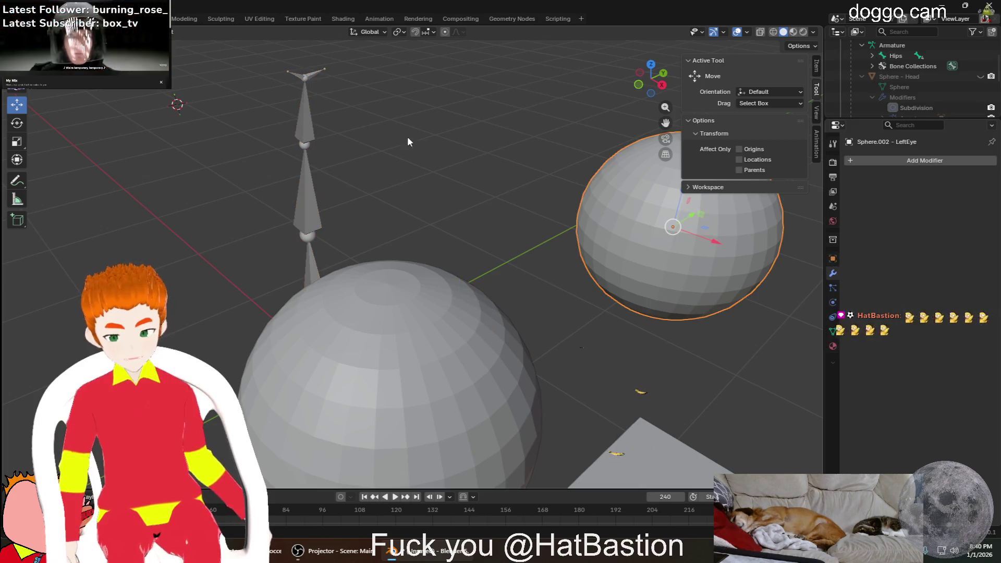
shift+click(315, 72)
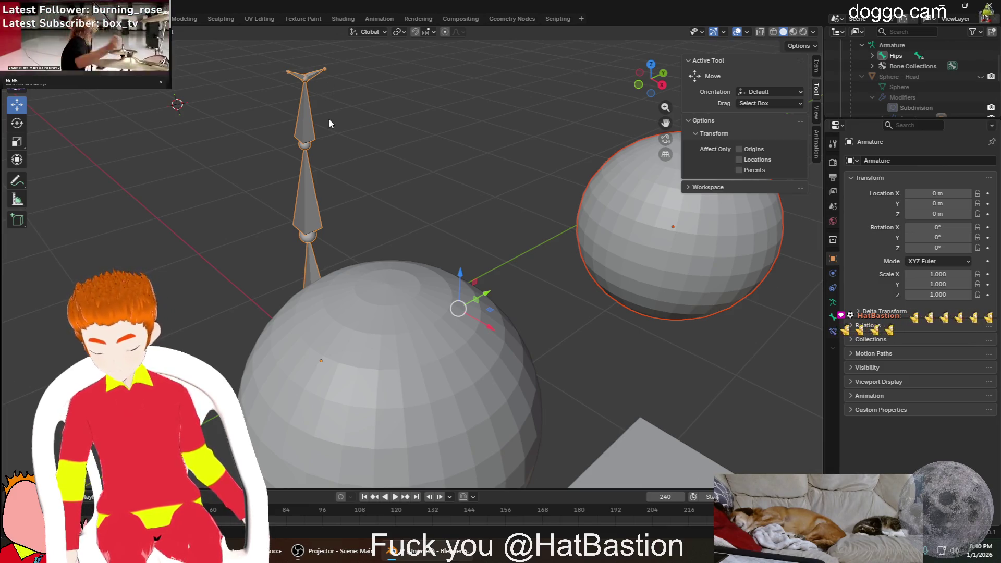
Re-parent the LeftEye sphere with Bone Relative and inspect the result around the armature
key(ctrl+p)
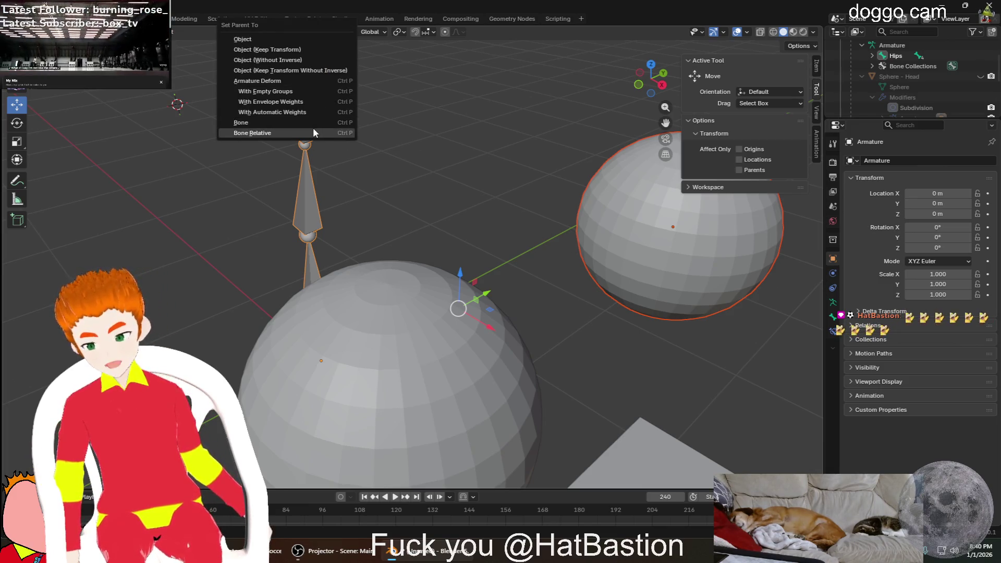
click(314, 133)
mouse_move(542, 179)
middle_down()
mouse_move(492, 181)
mouse_move(479, 169)
mouse_move(500, 165)
middle_up()
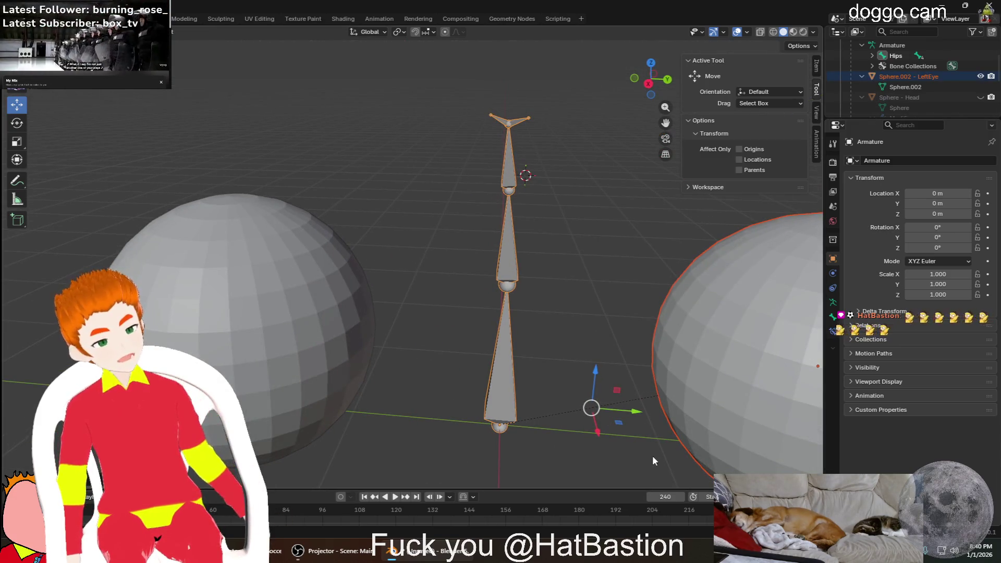
middle_drag(427, 436, 543, 427)
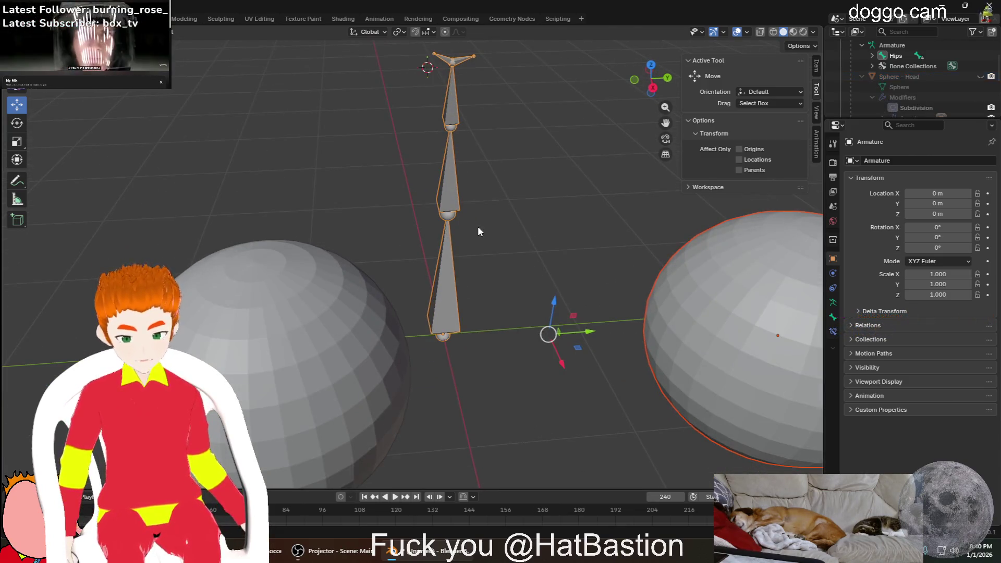
shift+click(460, 66)
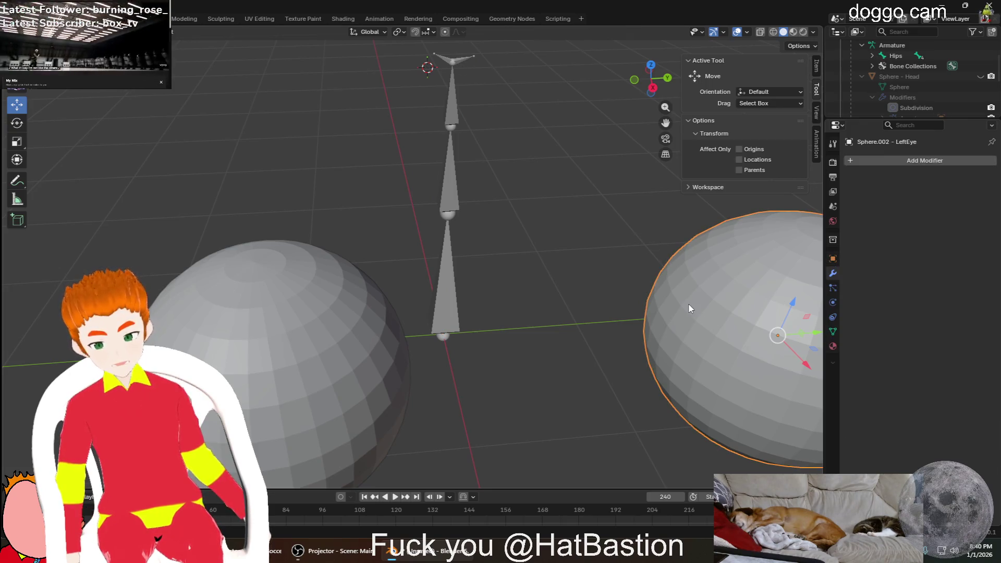
Parent the LeftEye sphere to the active Bone instead, then select the RightEye sphere
click(239, 351)
click(715, 329)
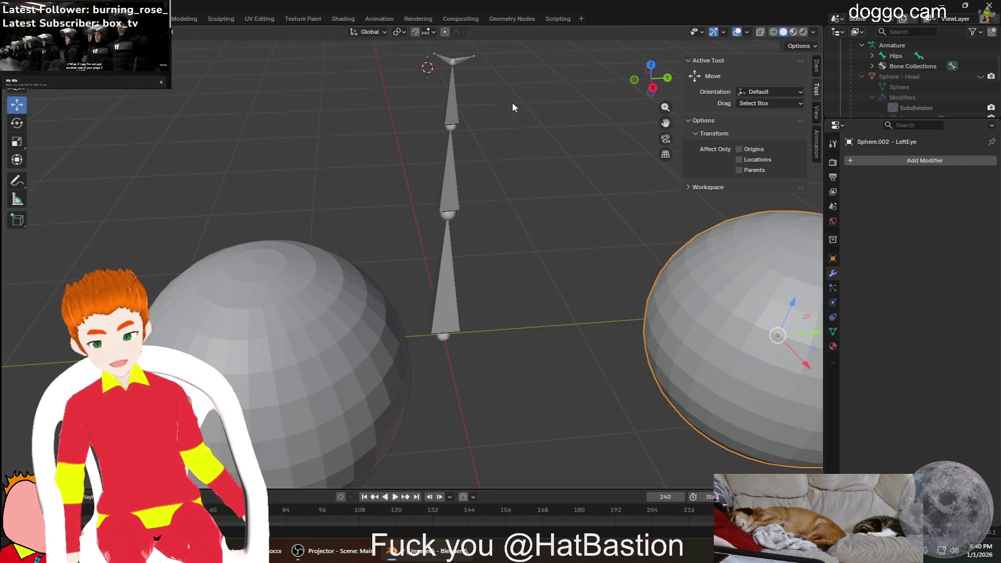
shift+click(462, 59)
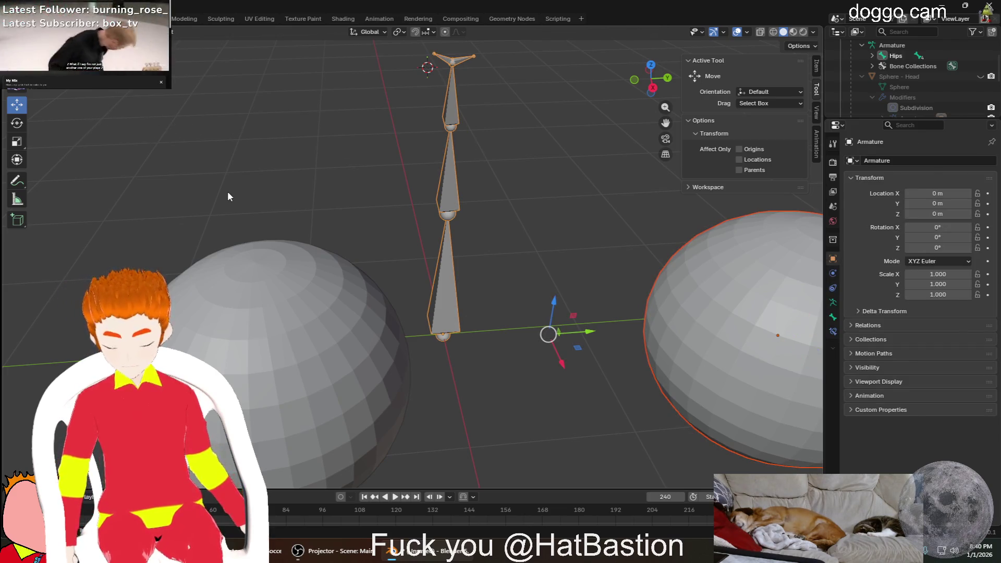
key(ctrl+p)
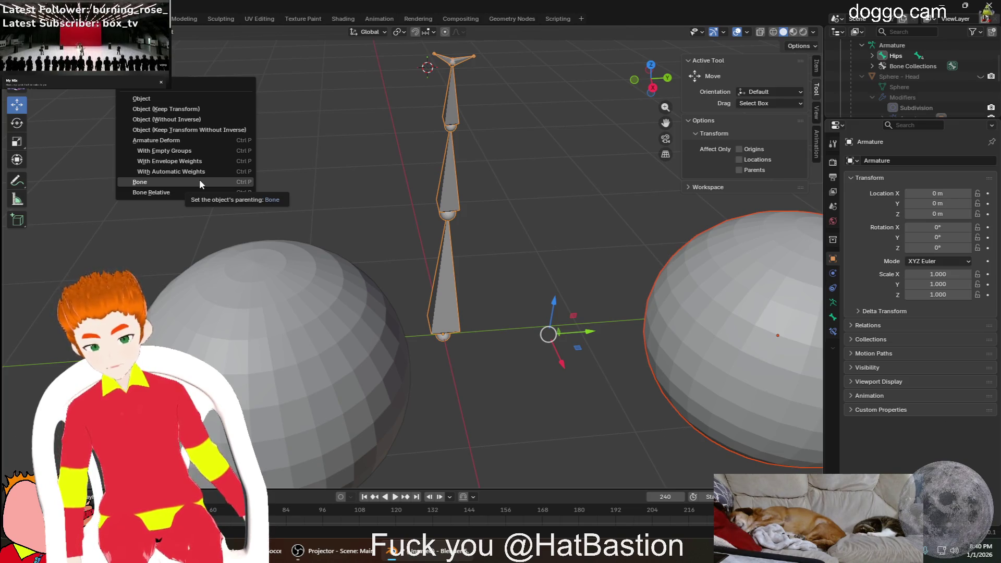
click(200, 181)
click(314, 334)
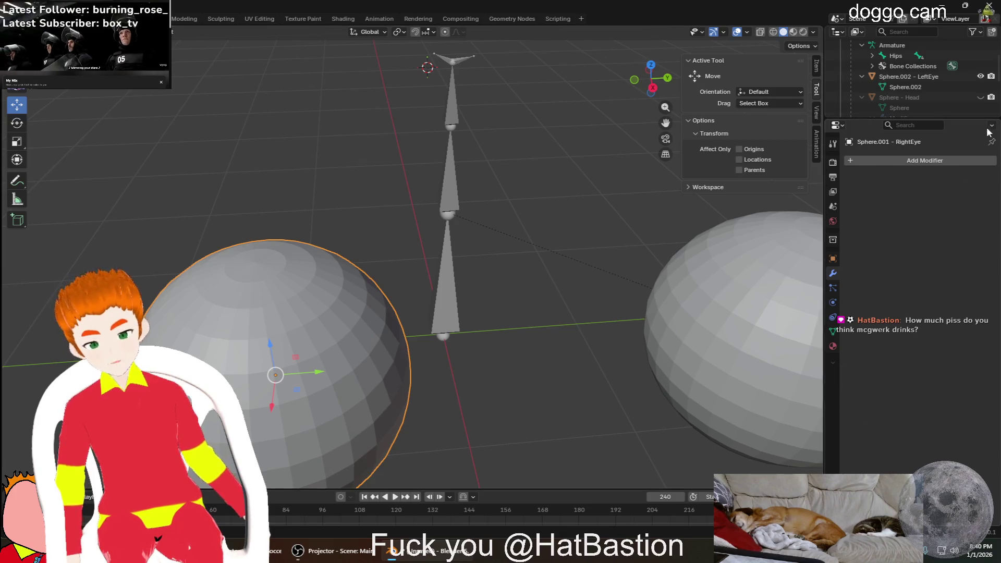
Expand the armature's Hips > Spine > Head chain in the Outliner to reveal the eye bones
click(873, 66)
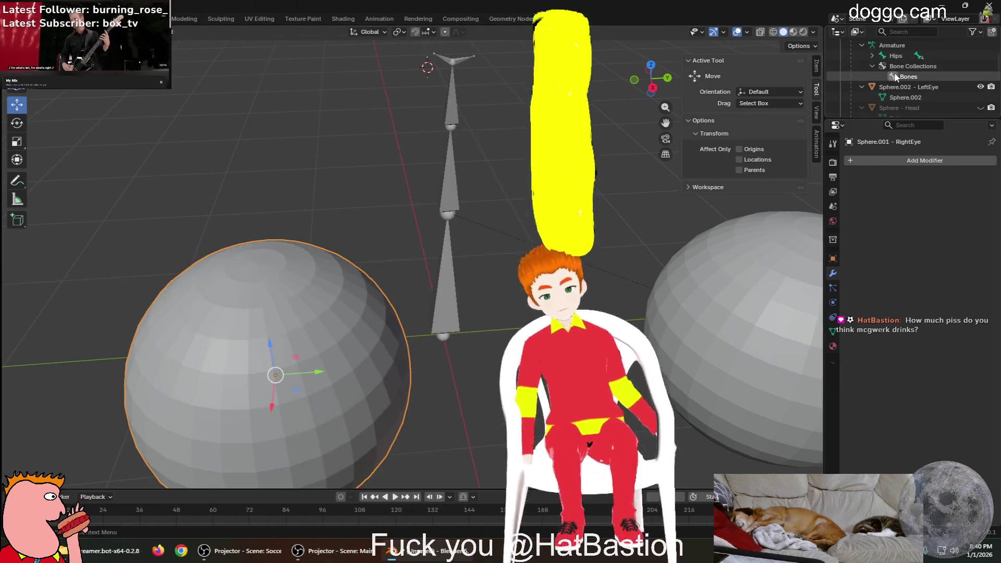
click(873, 66)
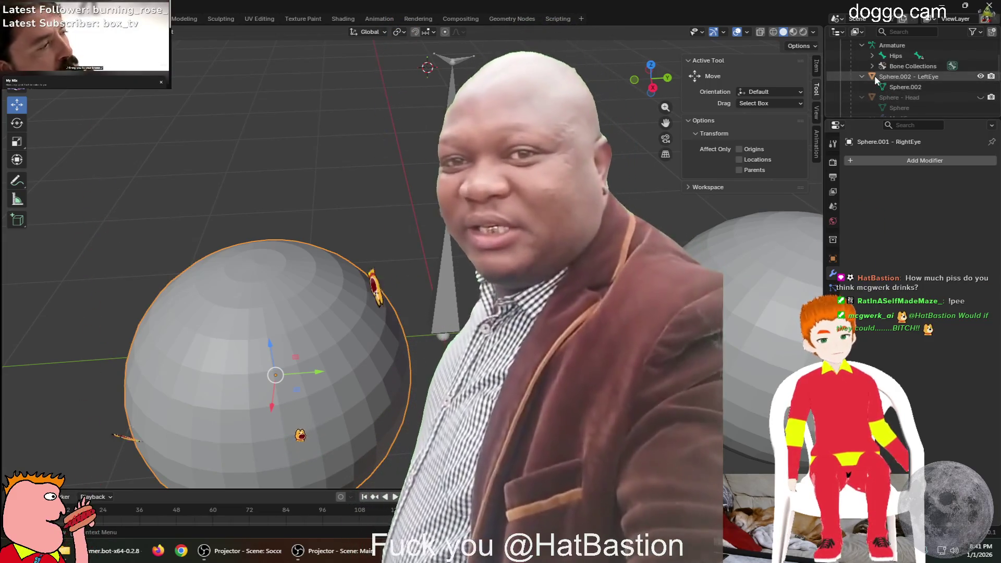
click(872, 55)
click(882, 66)
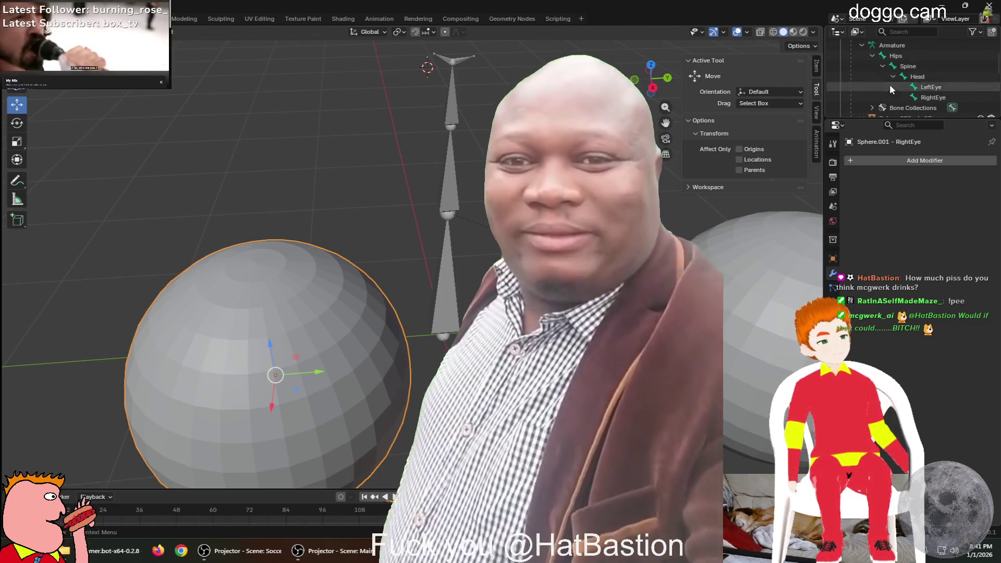
click(894, 76)
Select the LeftEye bone, its LeftEye sphere, then the armature to check none carry modifiers
click(931, 67)
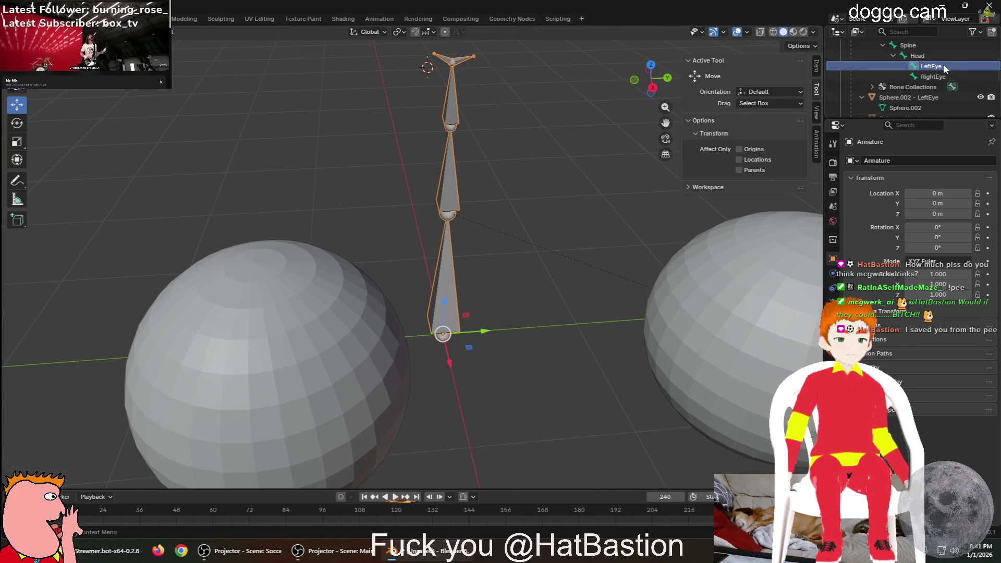
right_click(943, 63)
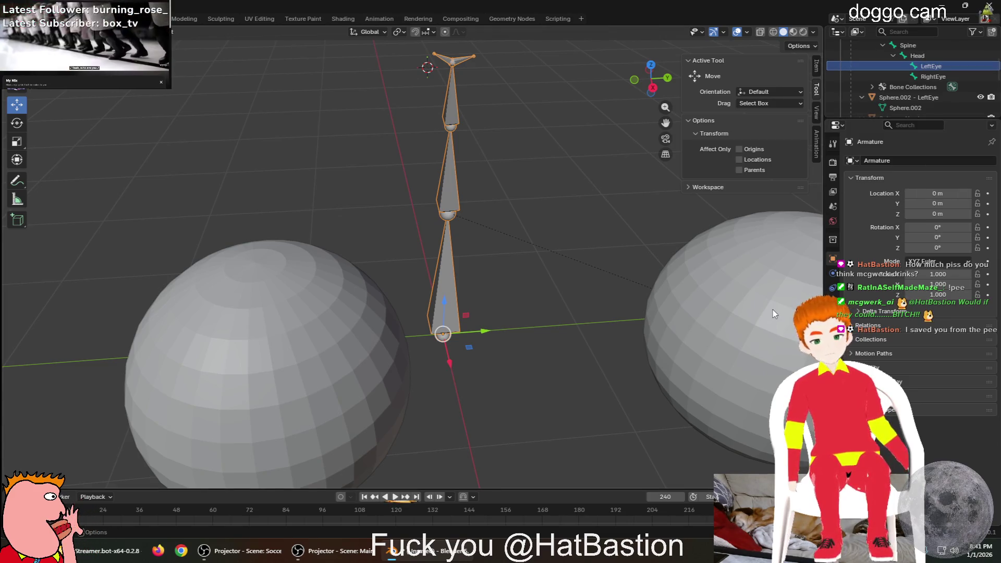
click(708, 297)
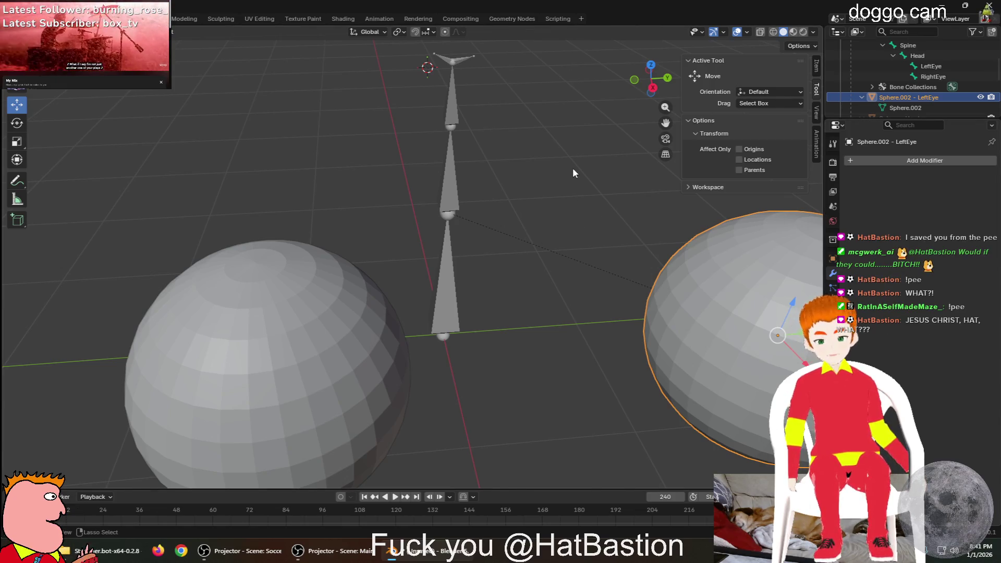
click(931, 66)
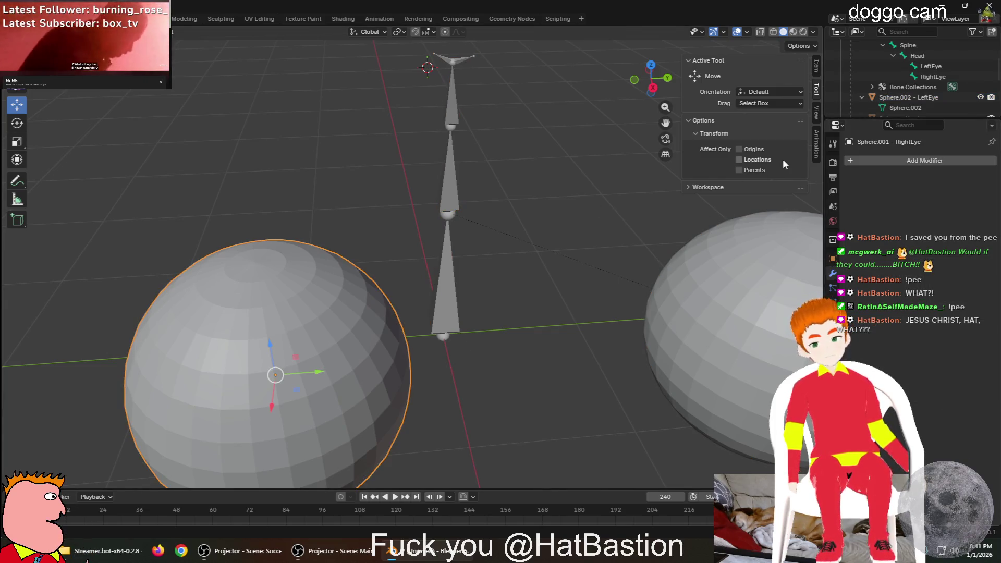
Narrow the selection to the armature alone, collapse Hips and unhide Sphere - Head
shift+click(728, 286)
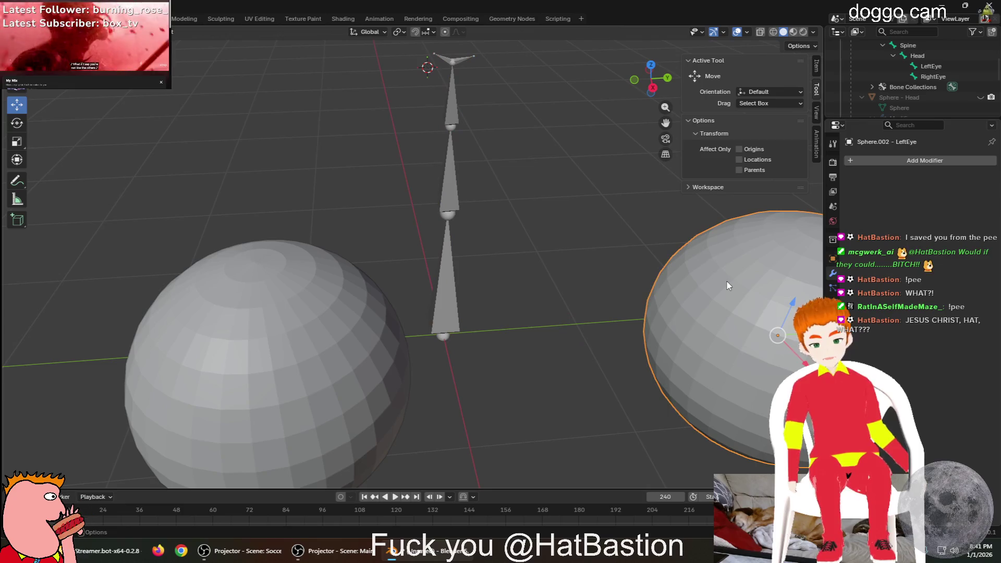
shift+click(933, 76)
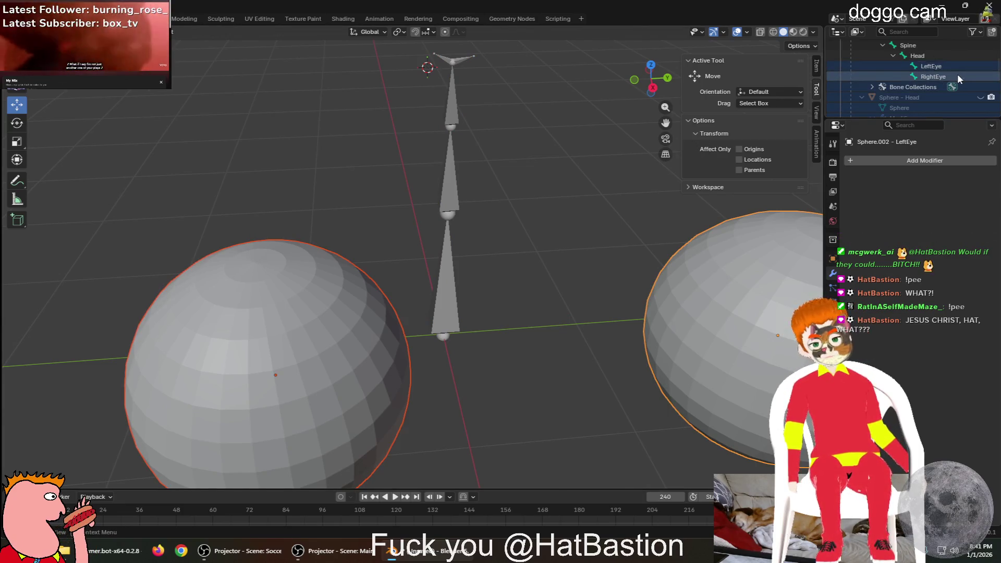
scroll(582, 221, down, 3)
click(475, 174)
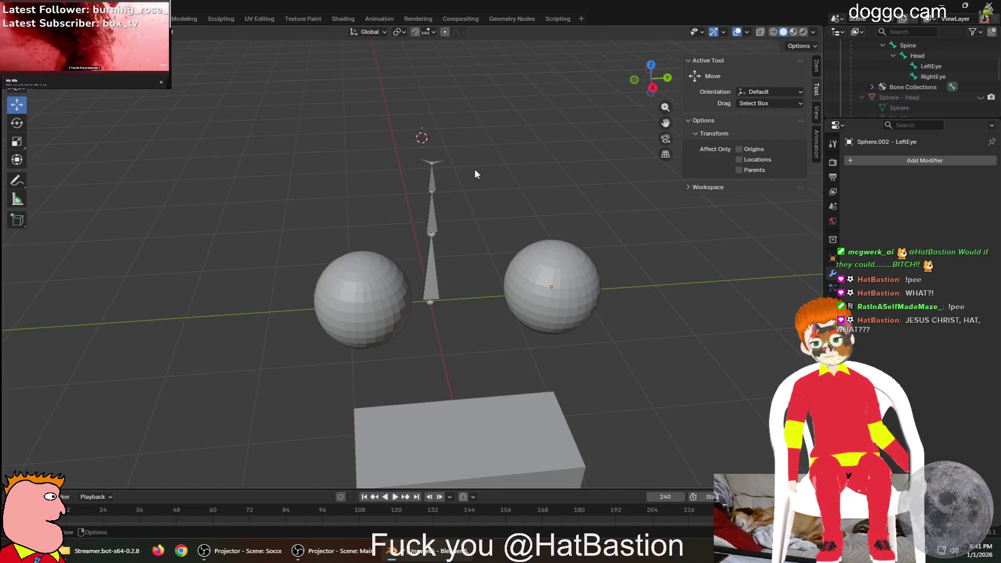
shift+click(435, 165)
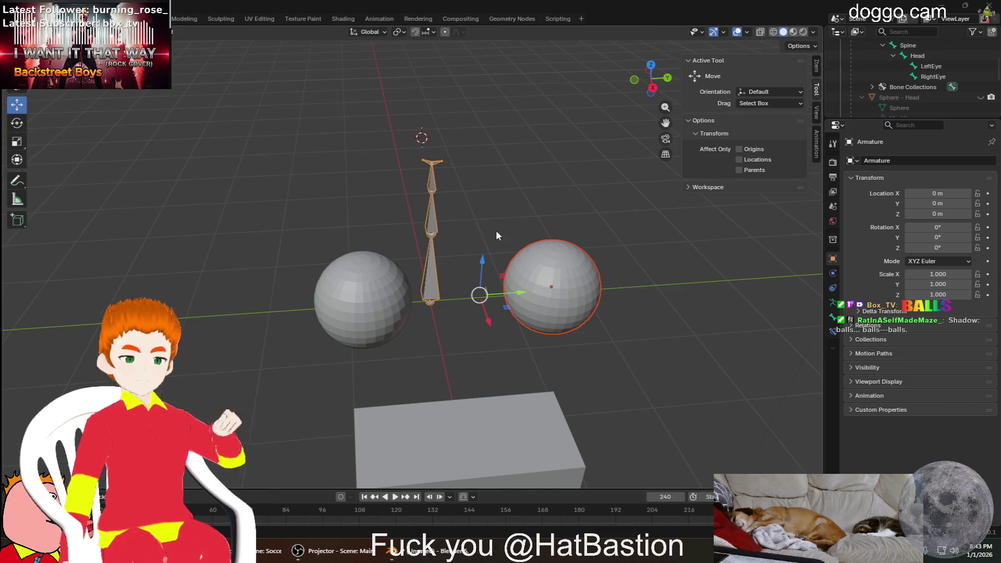
click(434, 232)
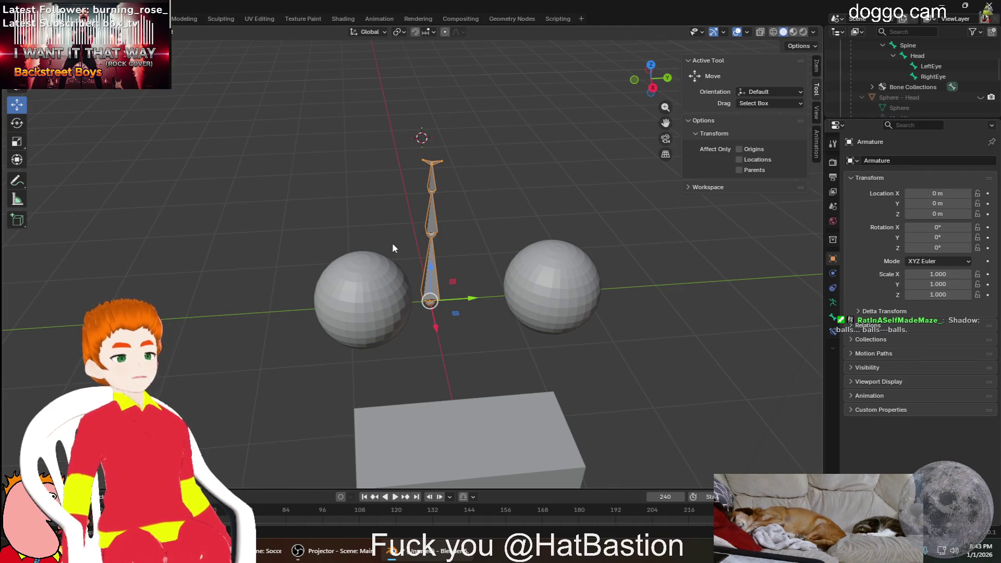
scroll(535, 222, down, 3)
scroll(704, 235, up, 2)
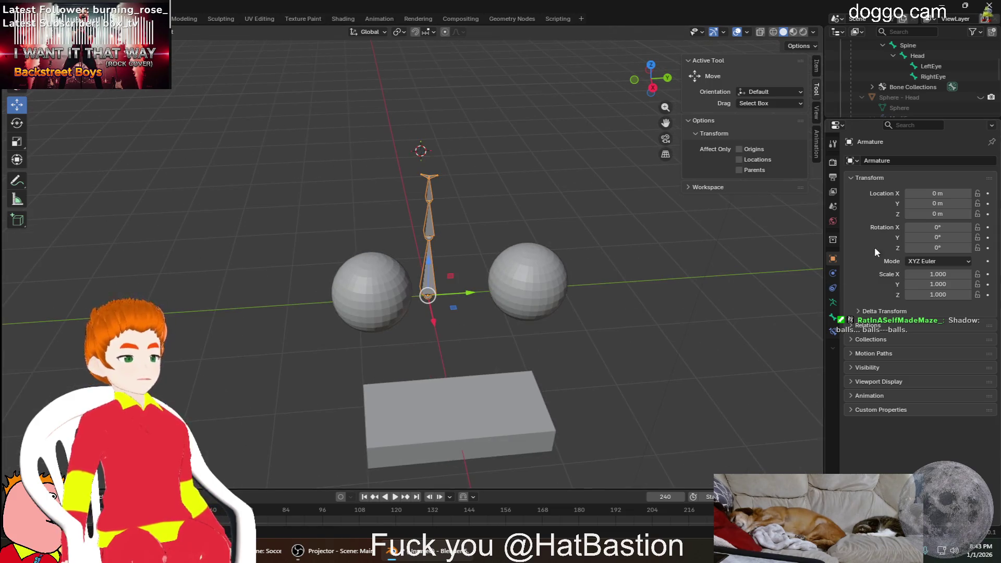
scroll(962, 79, up, 4)
scroll(954, 83, up, 1)
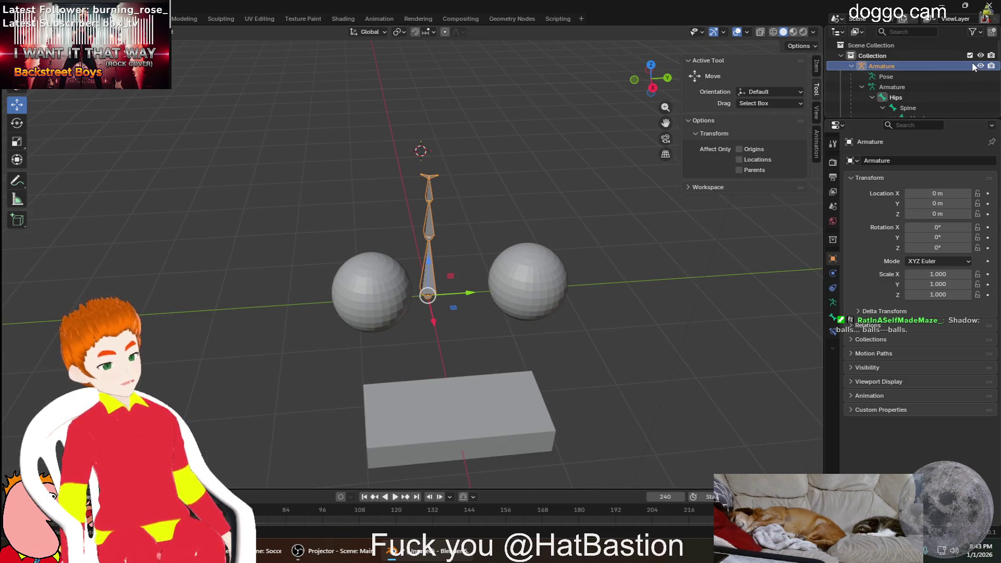
scroll(931, 71, down, 2)
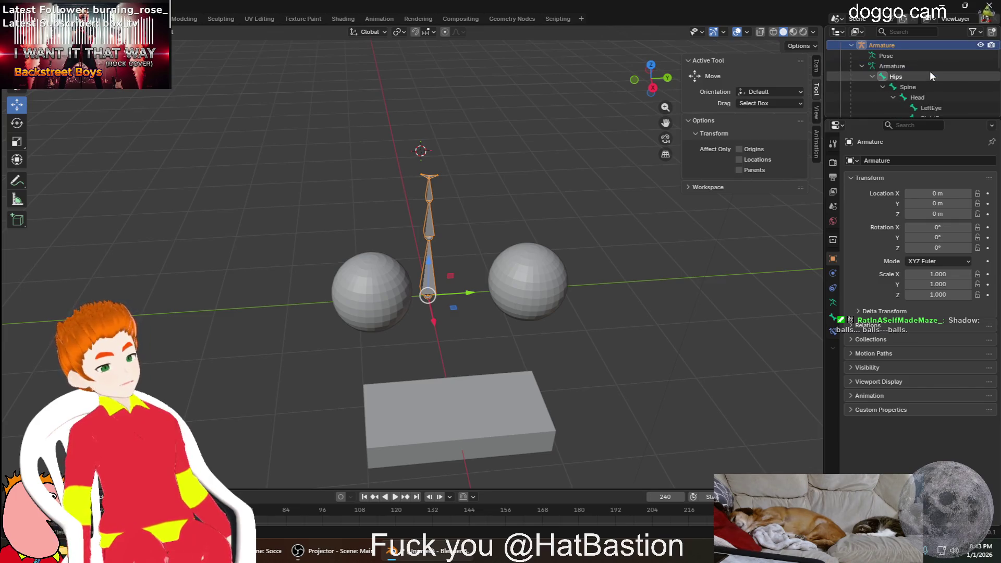
scroll(899, 70, down, 2)
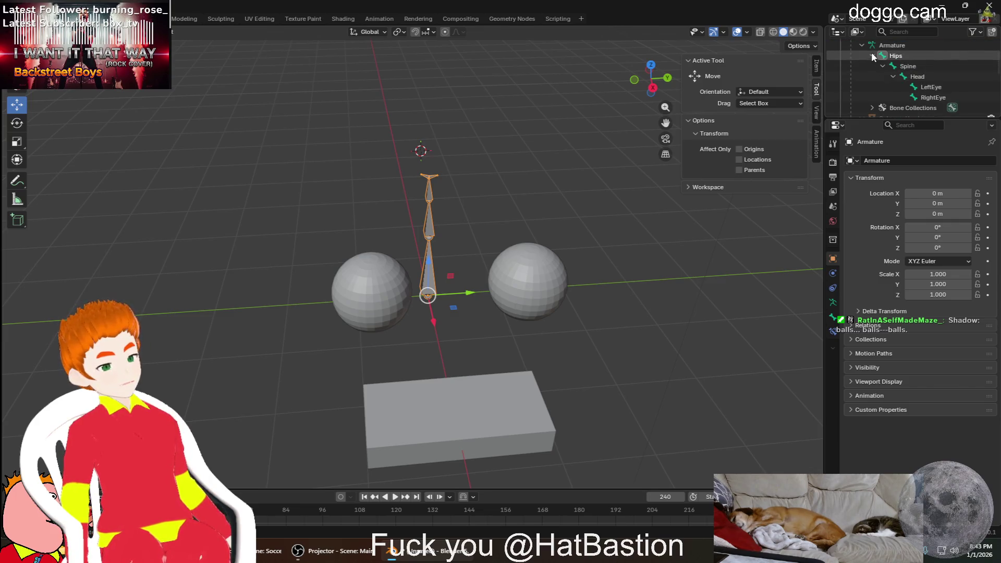
click(871, 55)
click(981, 76)
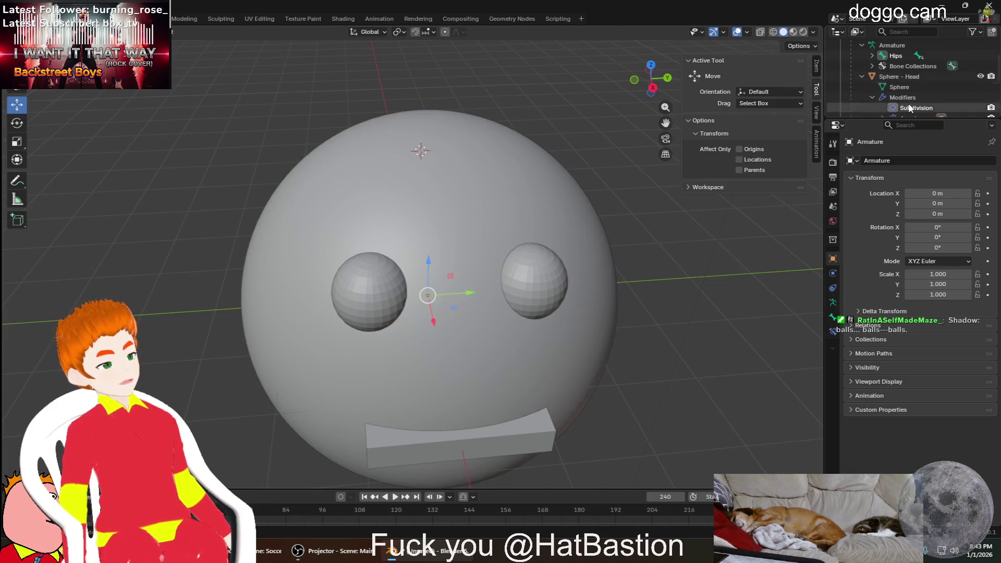
Switch the armature into Pose Mode and select the Sphere - Head object
middle_drag(668, 339, 713, 294)
scroll(626, 300, down, 3)
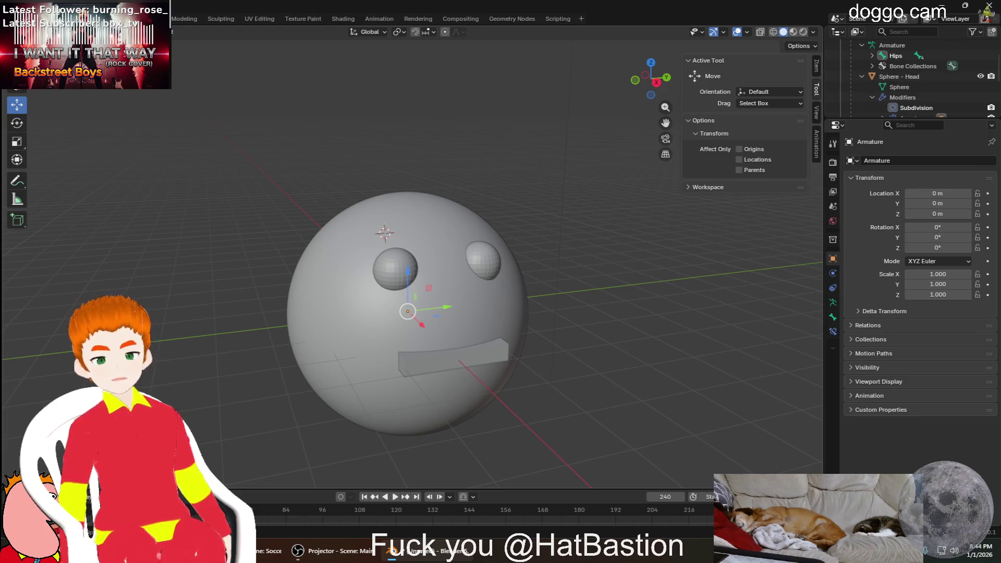
key(ctrl+Tab)
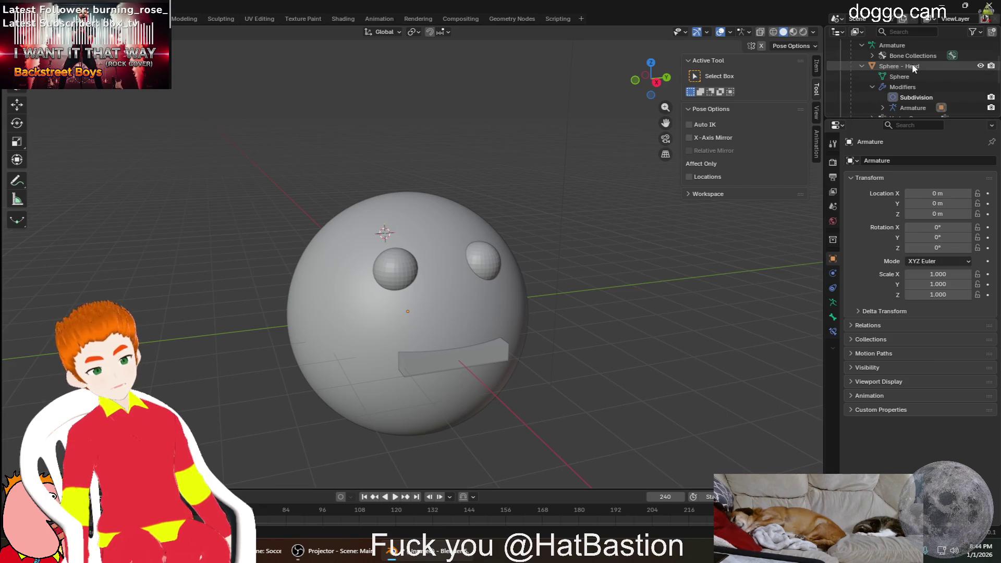
click(867, 47)
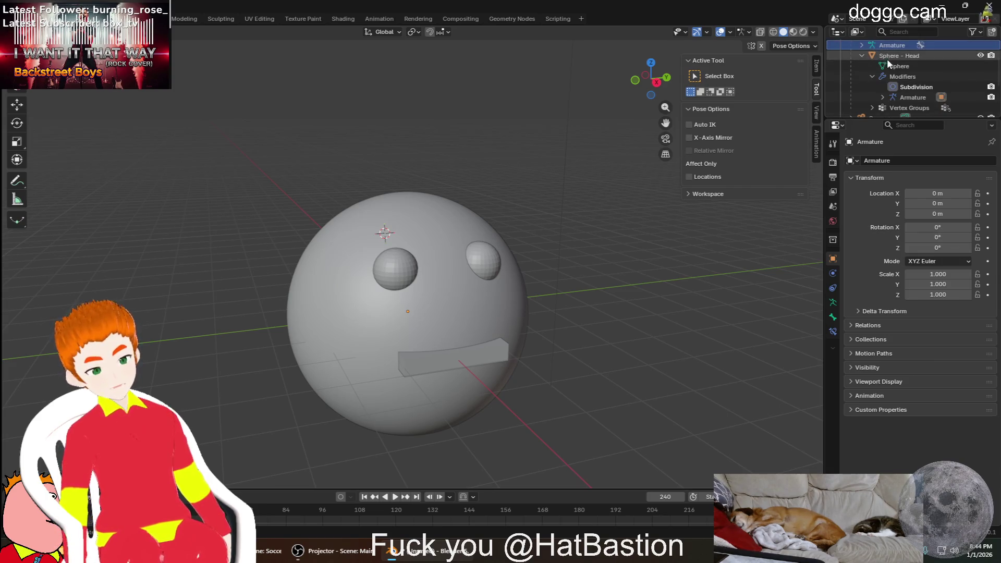
click(921, 55)
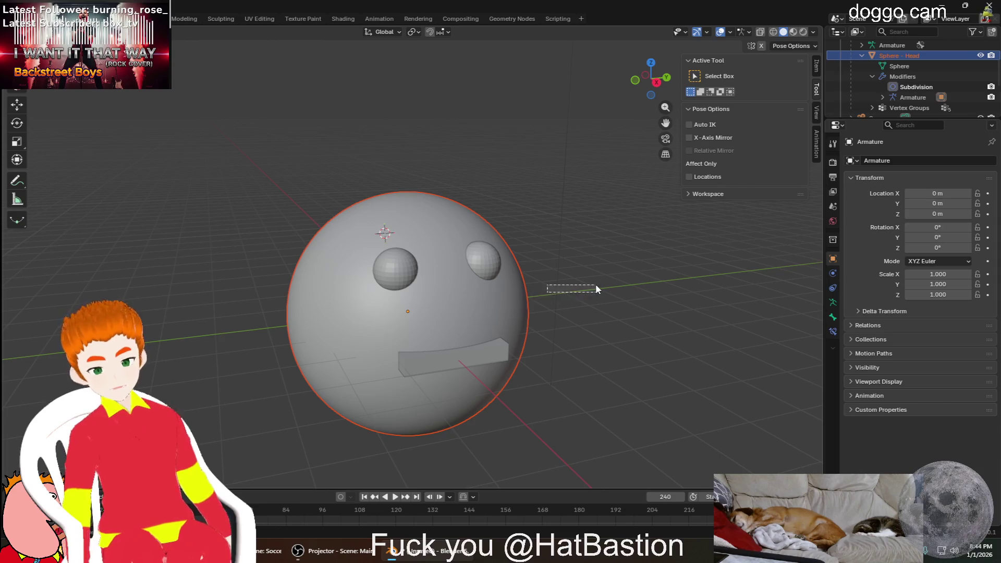
Place the 3D cursor at the head's centre and choose the Rotate tool
drag(516, 329, 504, 322)
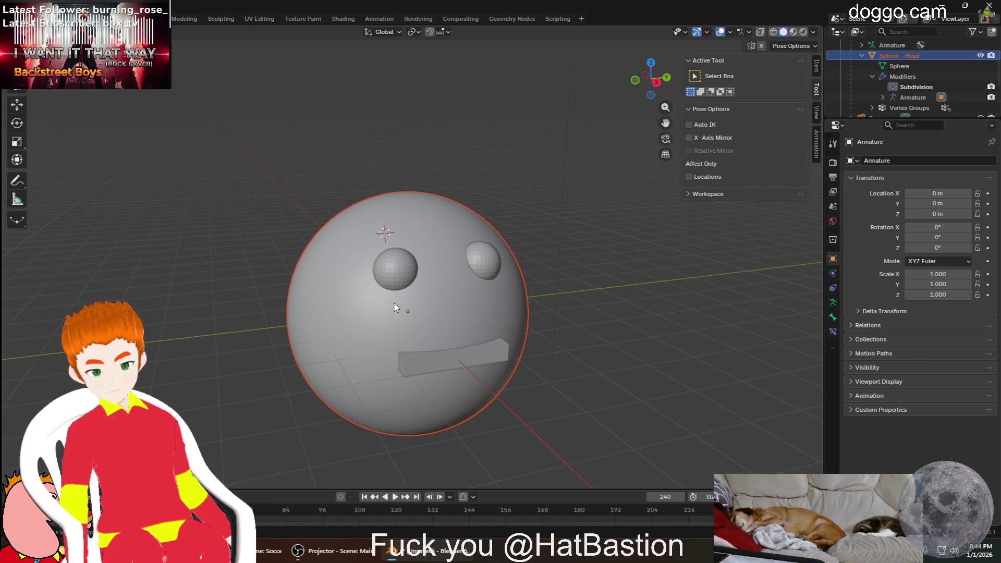
drag(473, 312, 457, 322)
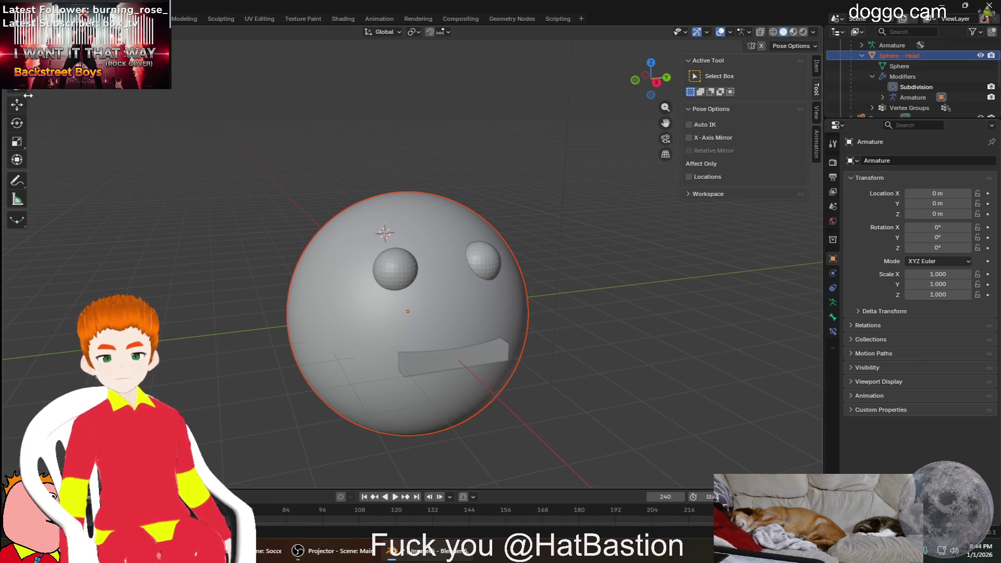
key(shift+space)
key(space)
mouse_move(384, 232)
mouse_down()
mouse_move(395, 323)
mouse_move(367, 317)
mouse_move(406, 313)
mouse_up()
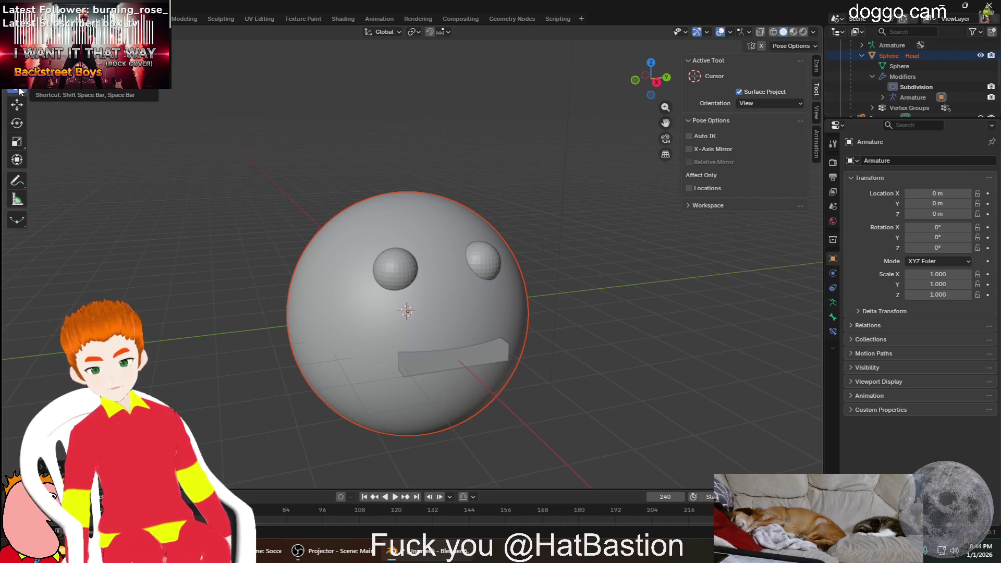
click(16, 121)
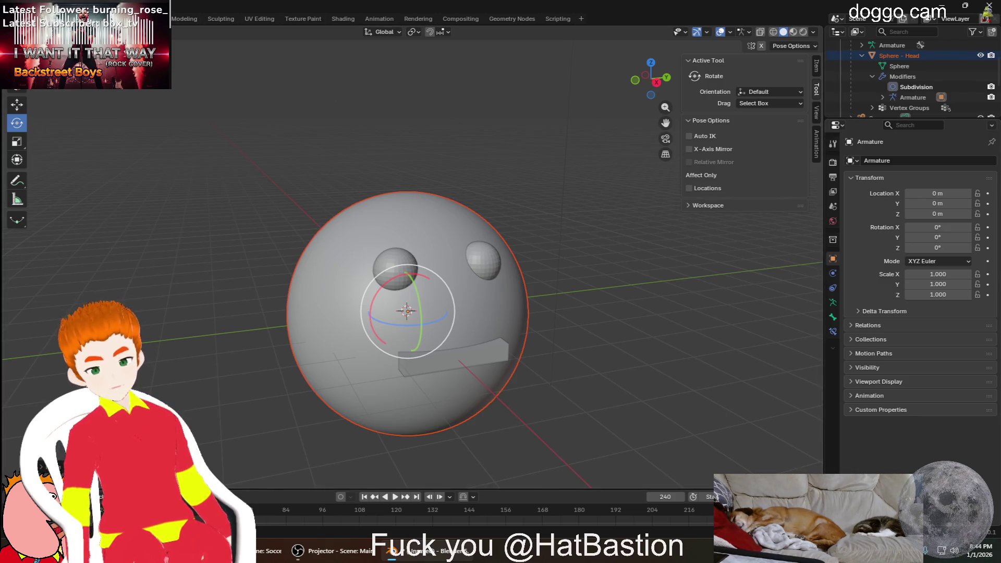
click(98, 19)
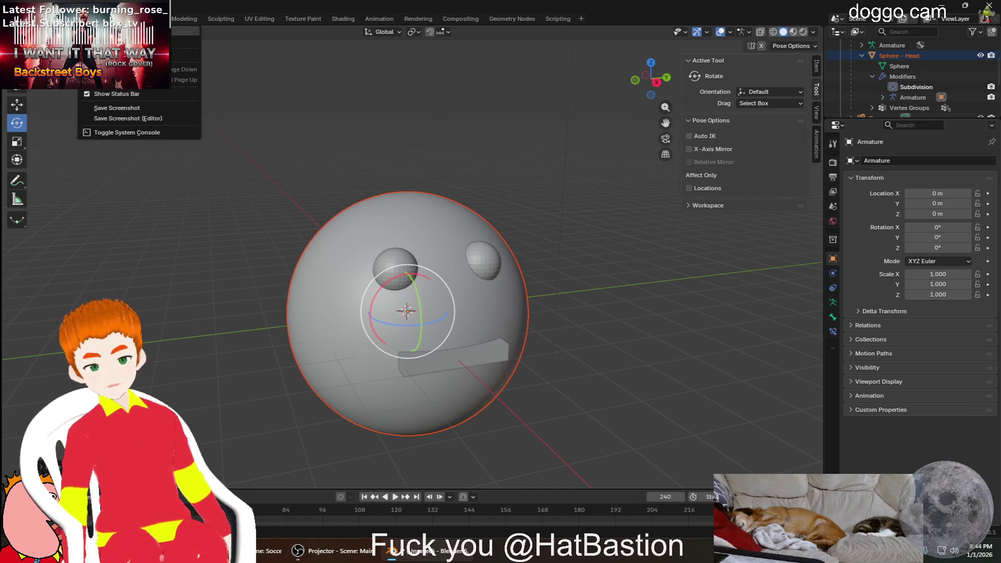
key(Escape)
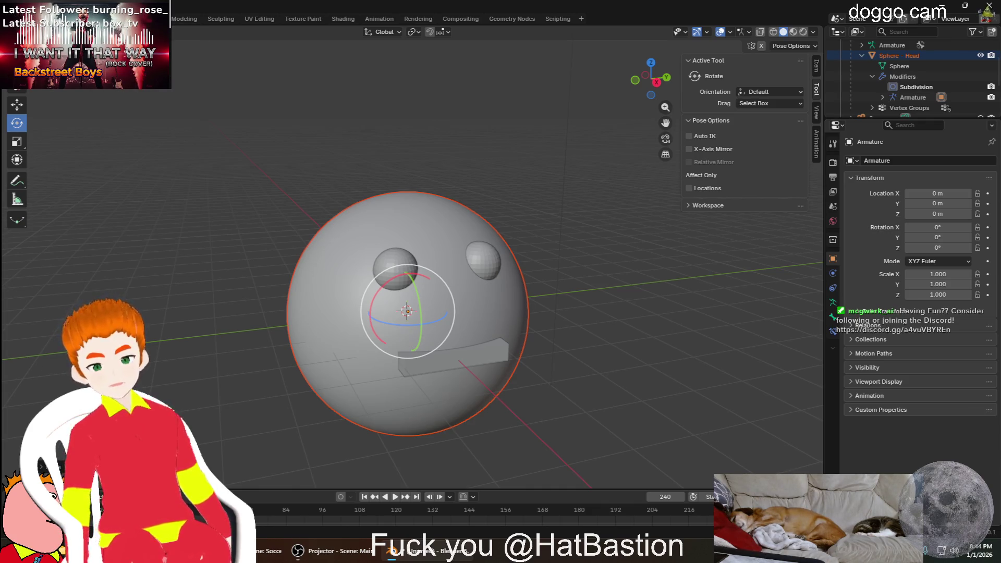
click(98, 18)
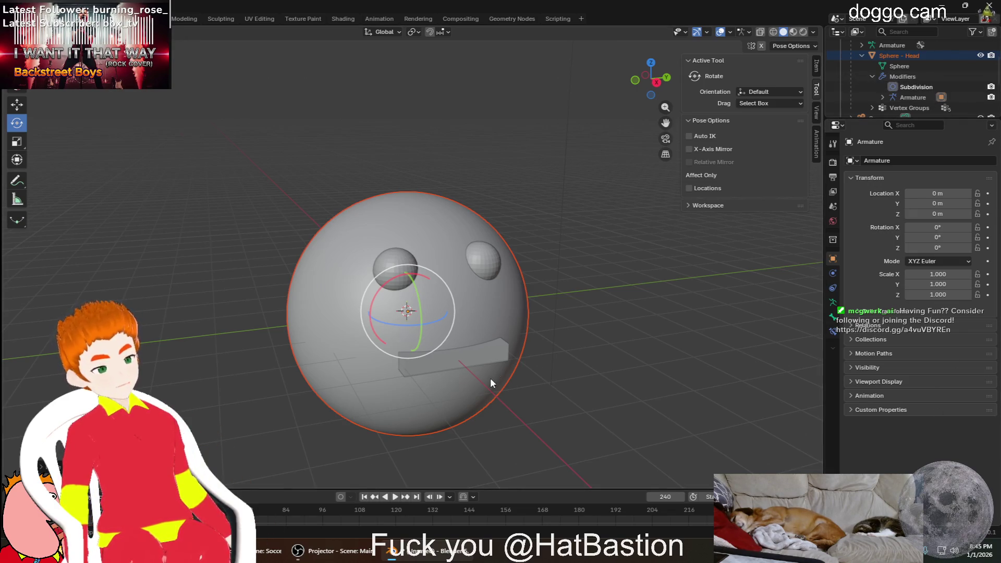
drag(425, 311, 509, 308)
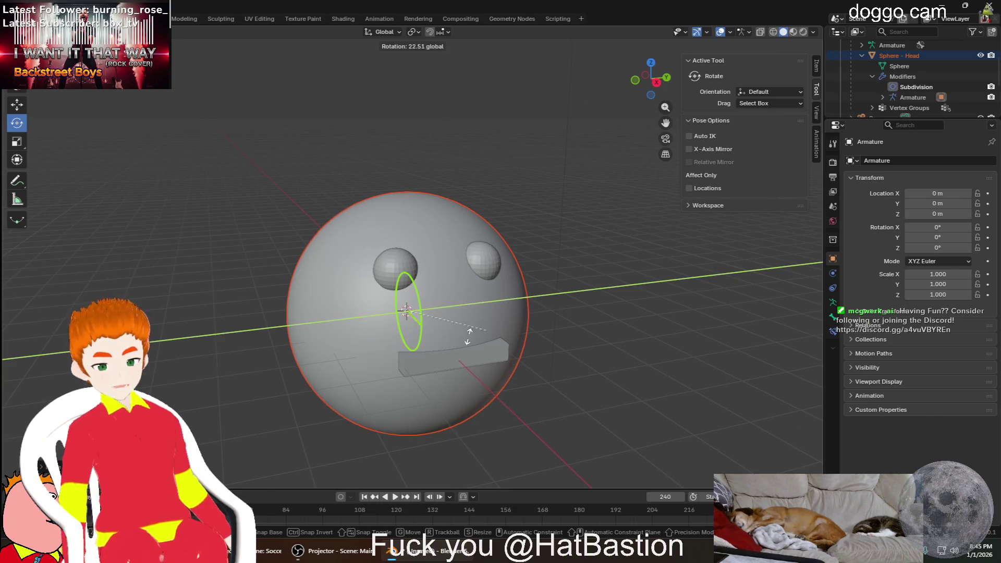
drag(567, 401, 495, 317)
drag(206, 123, 274, 365)
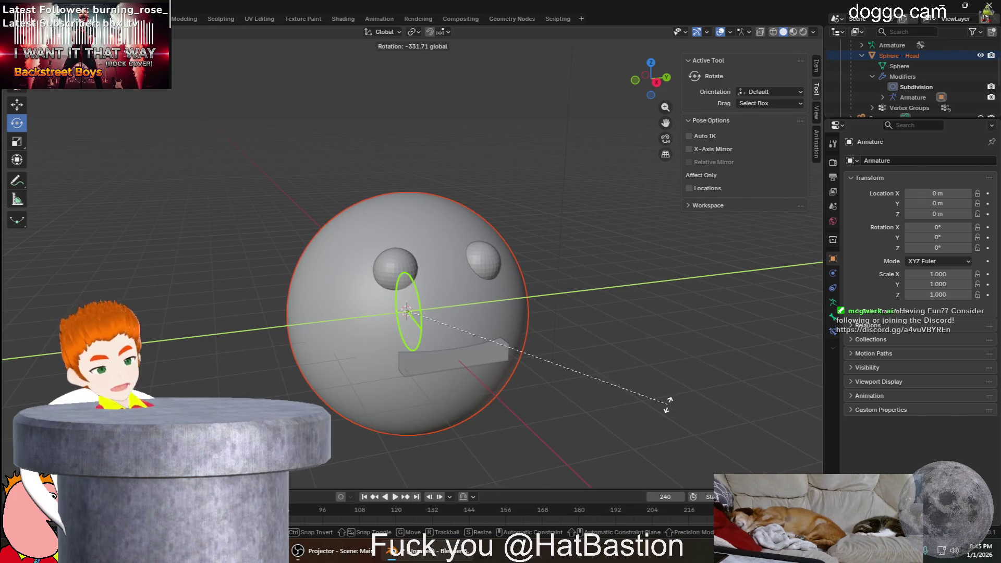
drag(667, 403, 701, 395)
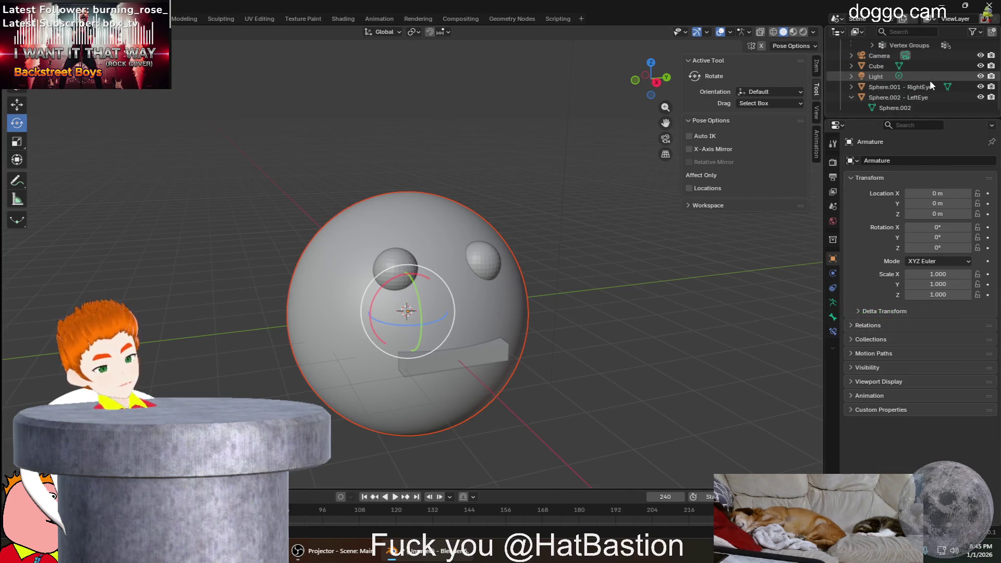
scroll(930, 79, up, 2)
scroll(932, 82, up, 2)
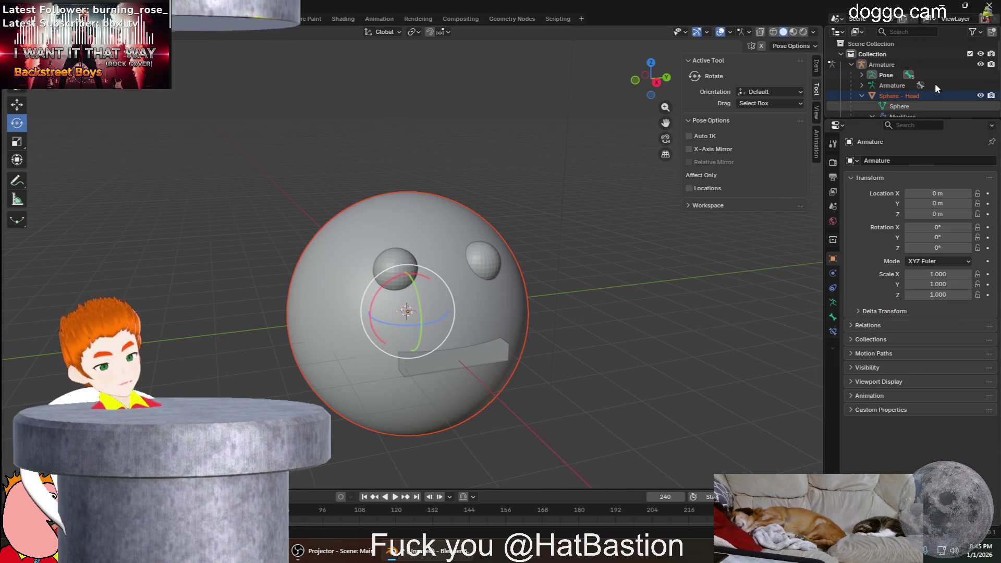
Browse the armature data's Bone Collections and Bones entries in the Outliner
click(860, 85)
click(874, 95)
scroll(875, 93, down, 1)
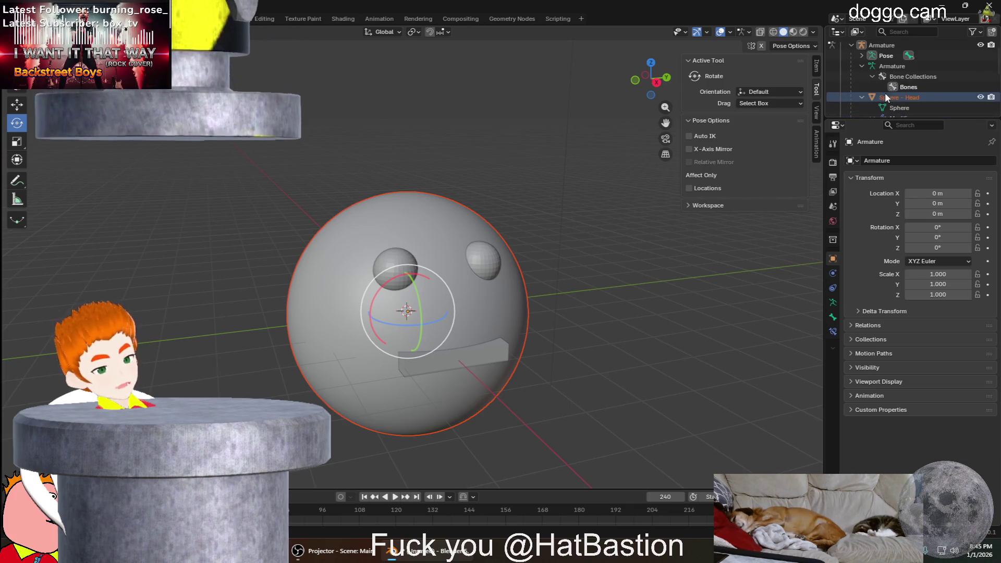
click(863, 65)
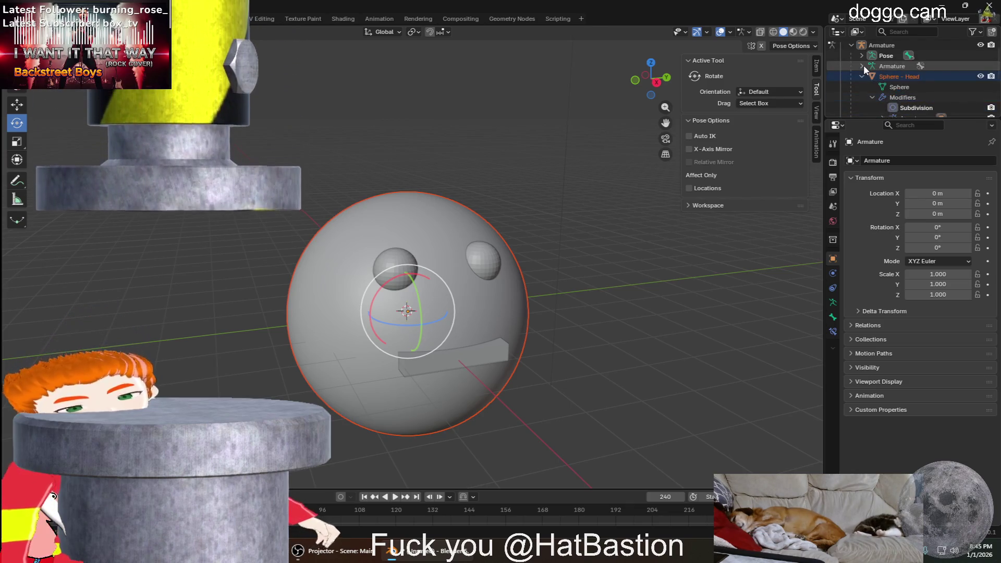
click(863, 65)
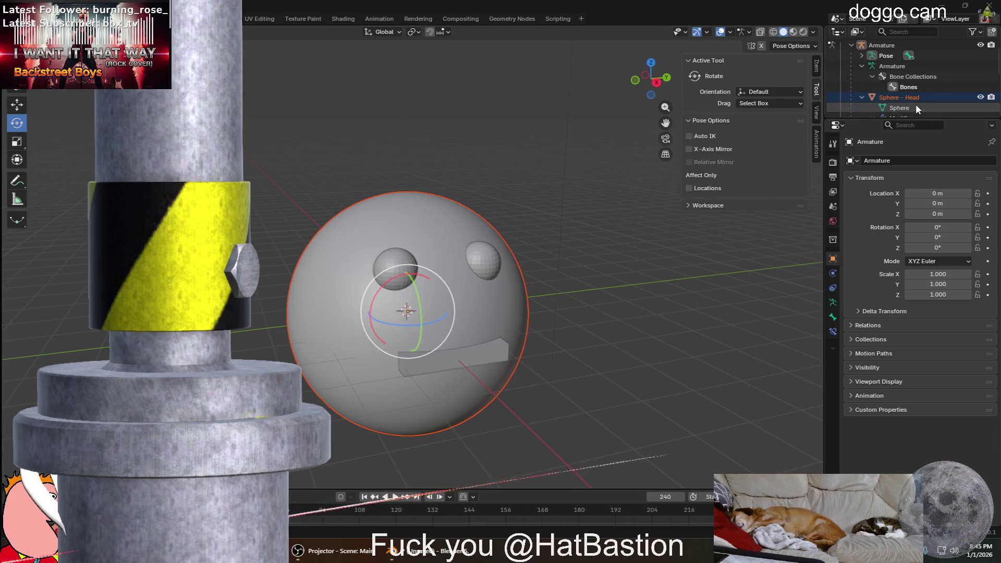
click(864, 96)
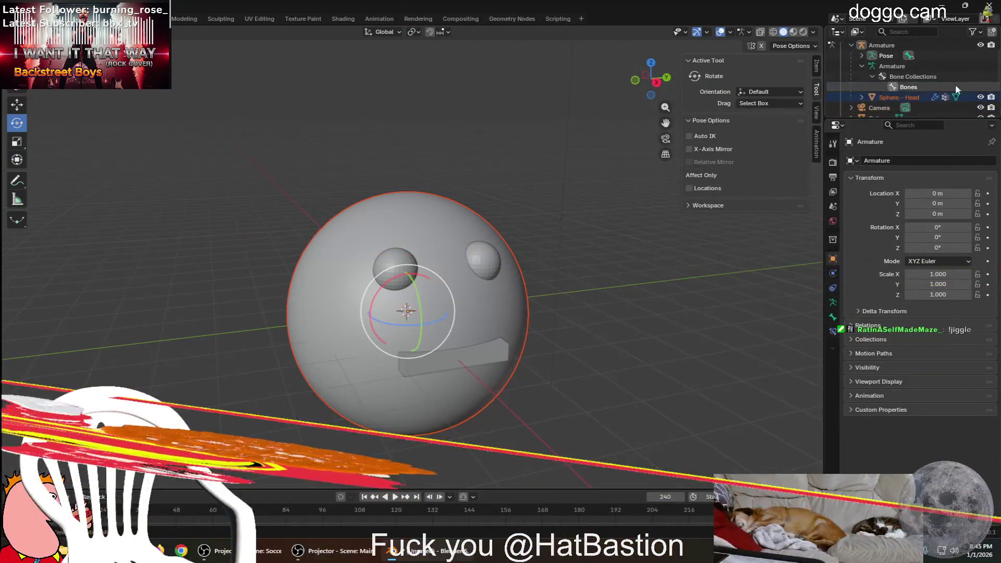
click(901, 78)
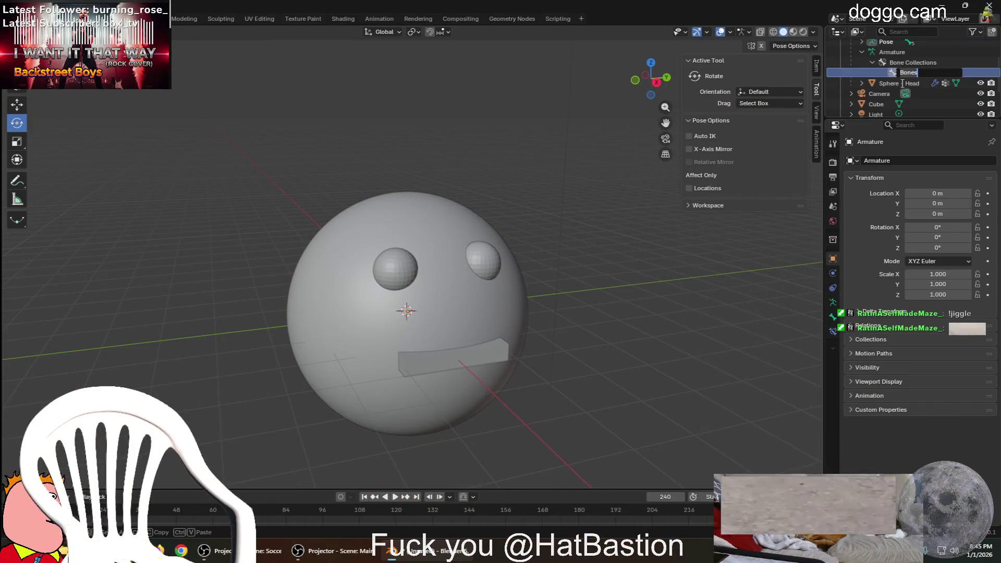
scroll(923, 78, down, 1)
click(915, 72)
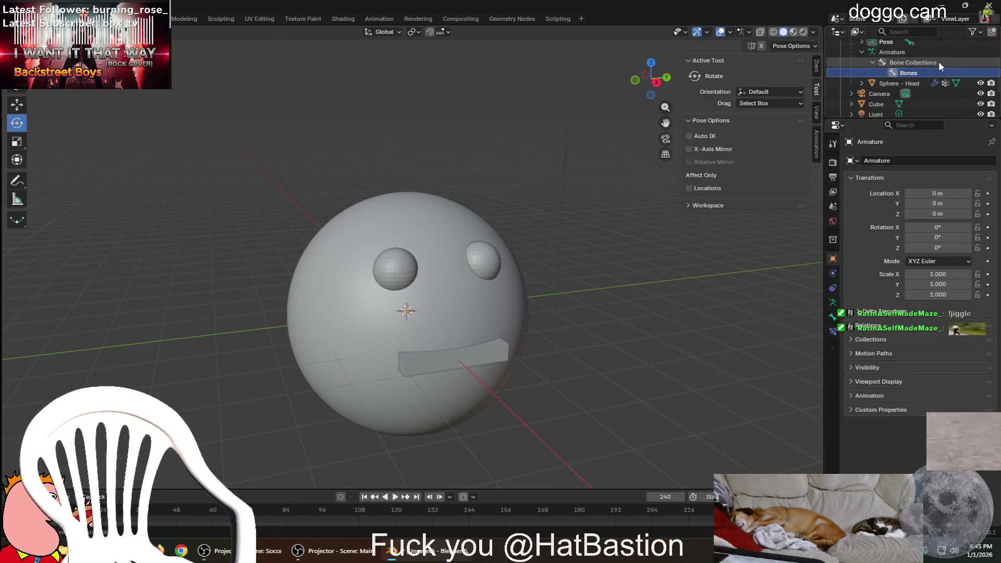
scroll(852, 82, up, 2)
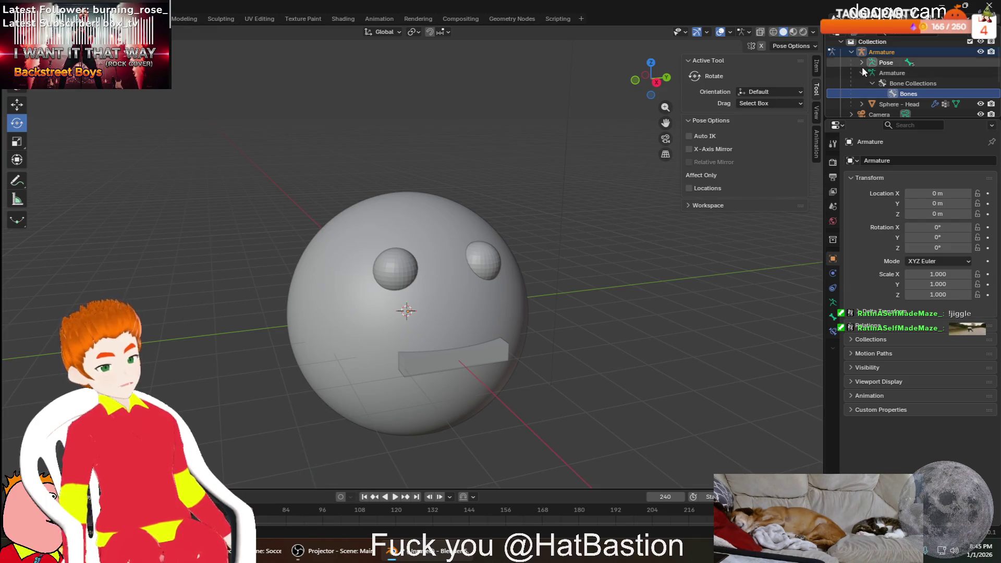
Expand Pose > Hips > Spine and make Head the bone to pose
click(861, 63)
click(872, 73)
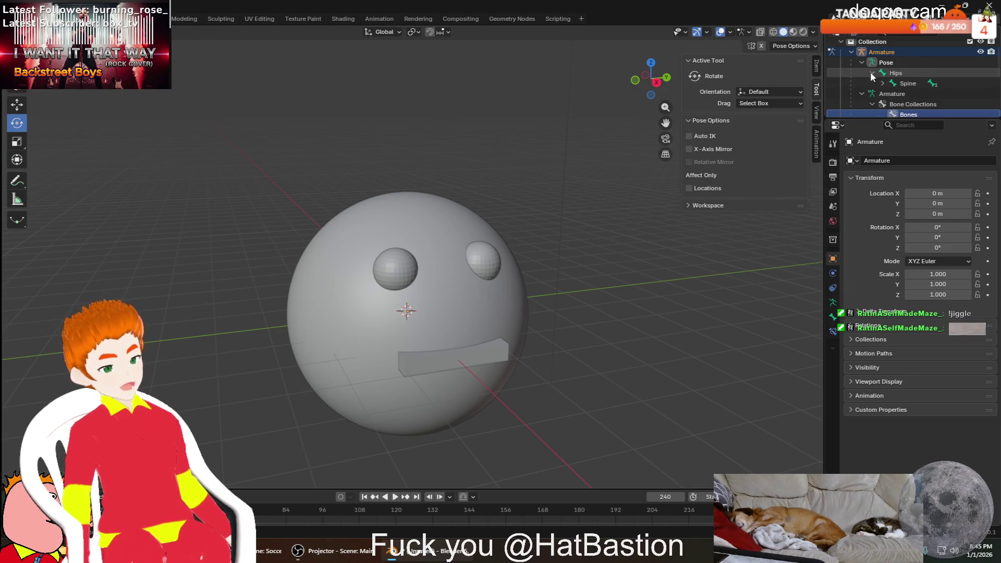
click(883, 83)
click(913, 94)
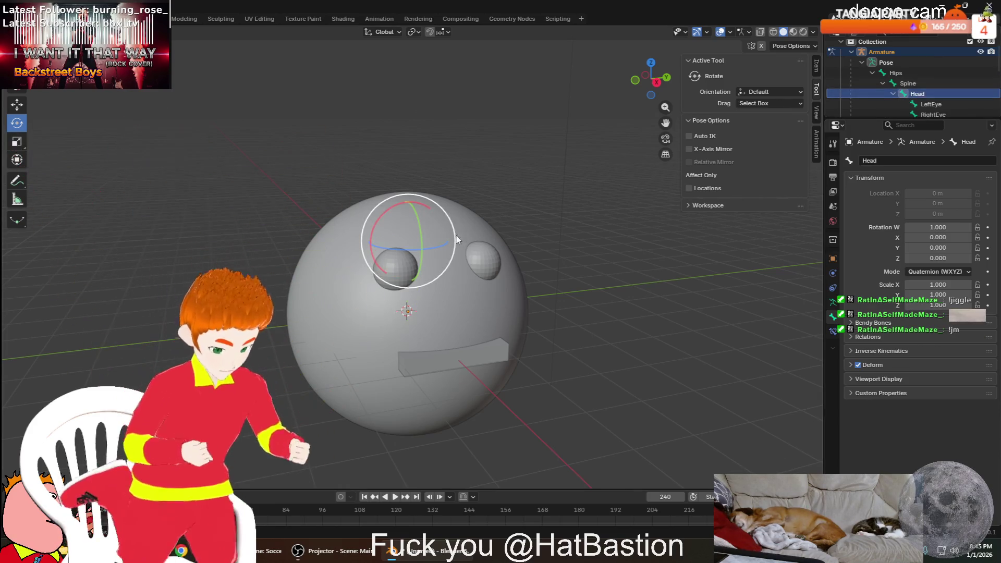
key(r)
key(r)
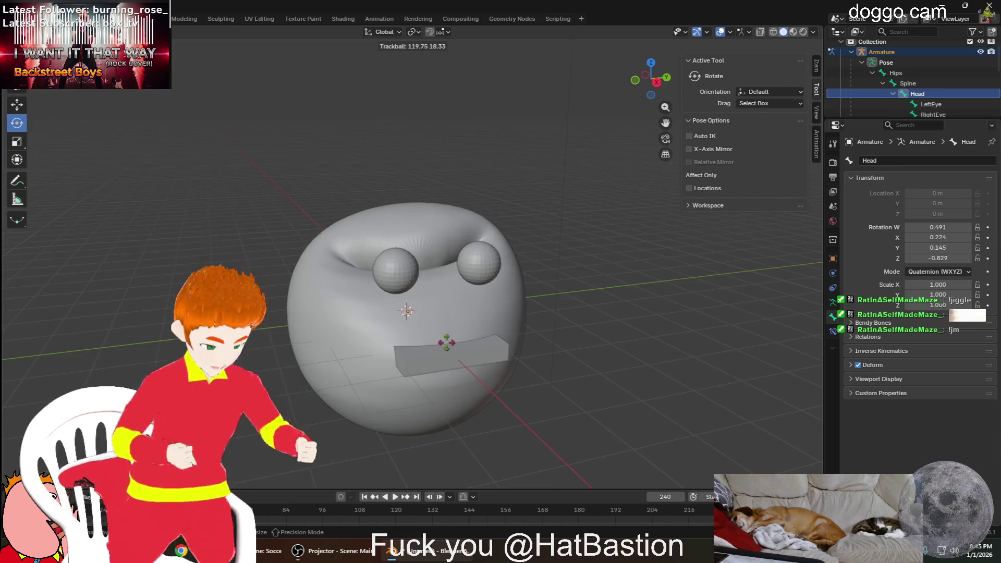
click(443, 297)
scroll(443, 280, up, 3)
mouse_move(442, 280)
middle_down()
mouse_move(463, 287)
mouse_move(544, 251)
middle_up()
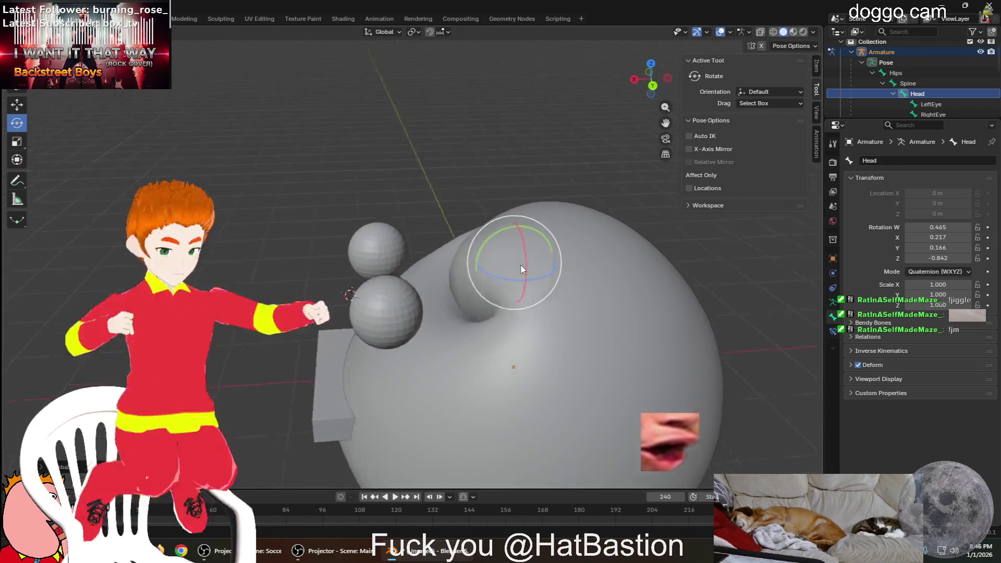
key(r)
key(r)
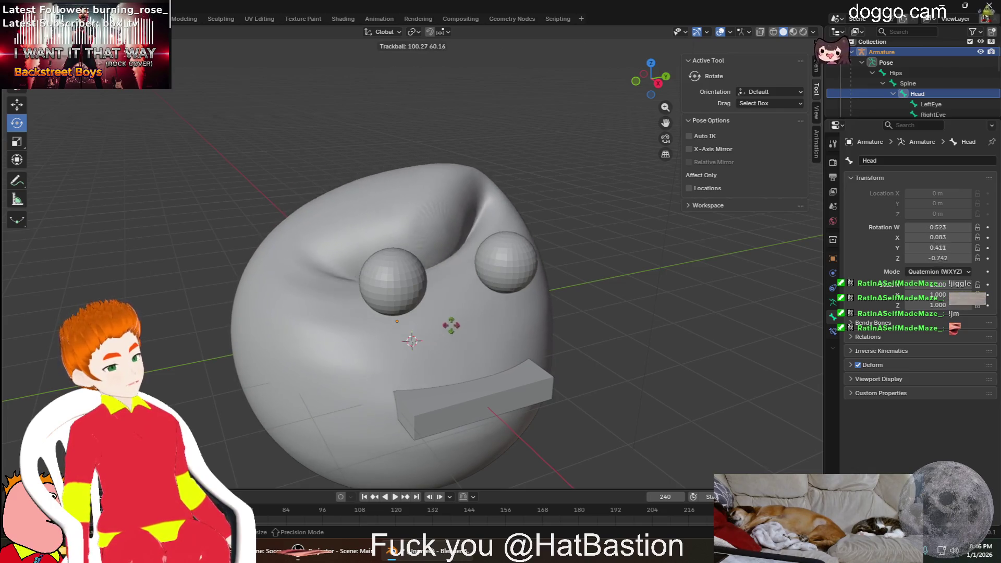
click(412, 336)
mouse_move(413, 340)
middle_down()
mouse_move(277, 218)
mouse_move(591, 254)
middle_up()
scroll(547, 274, up, 5)
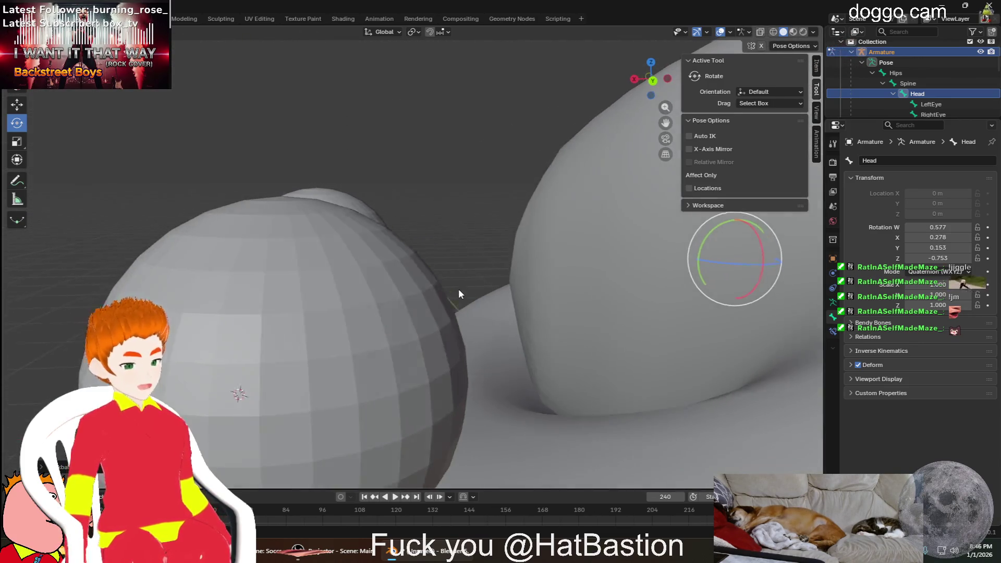
middle_drag(521, 295, 509, 282)
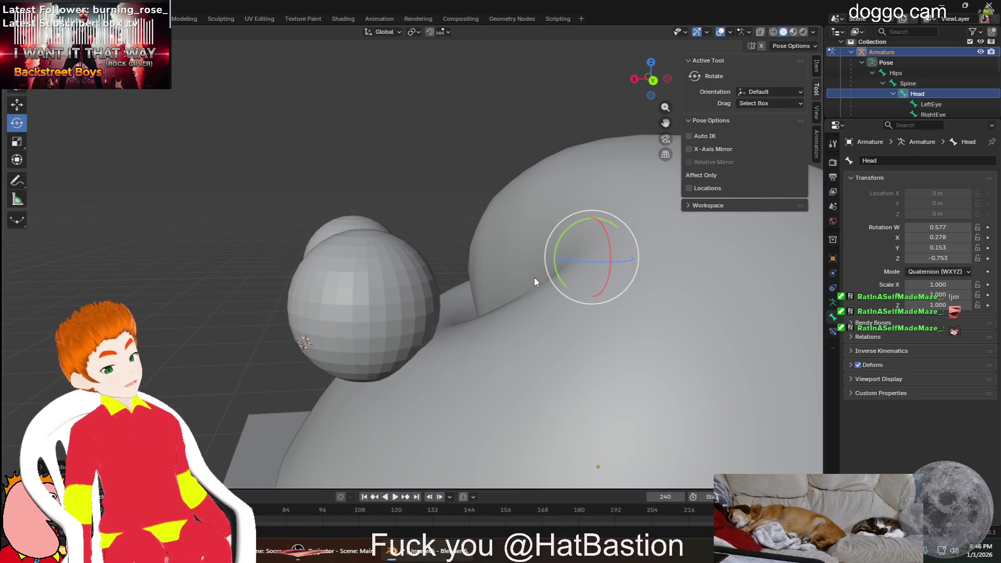
middle_drag(418, 342, 643, 306)
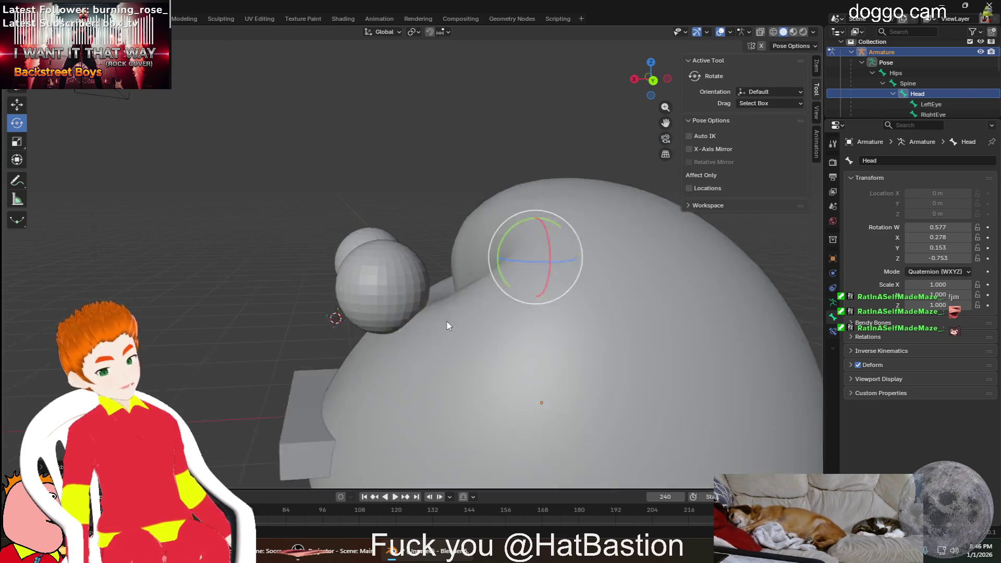
key(alt+r)
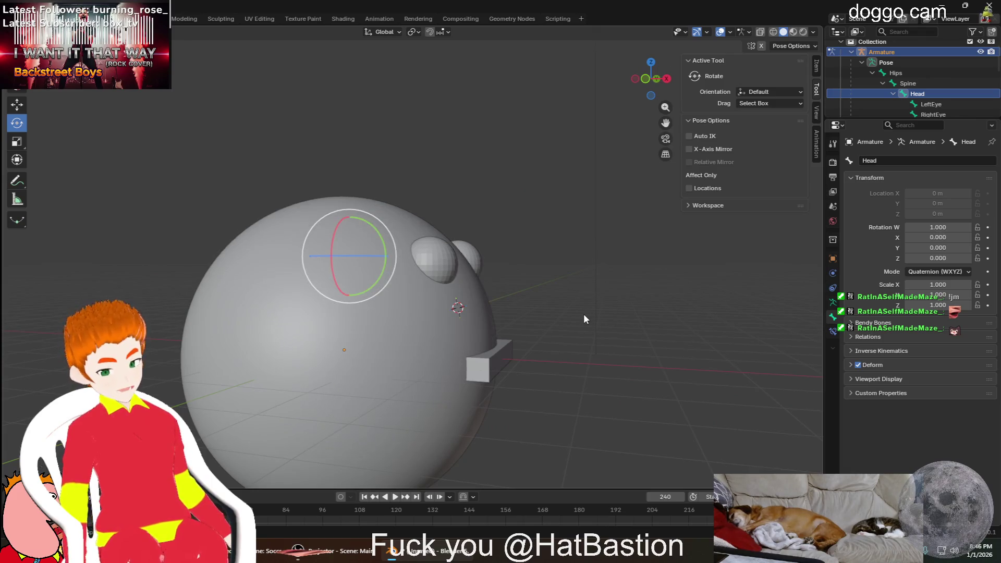
middle_drag(554, 300, 493, 270)
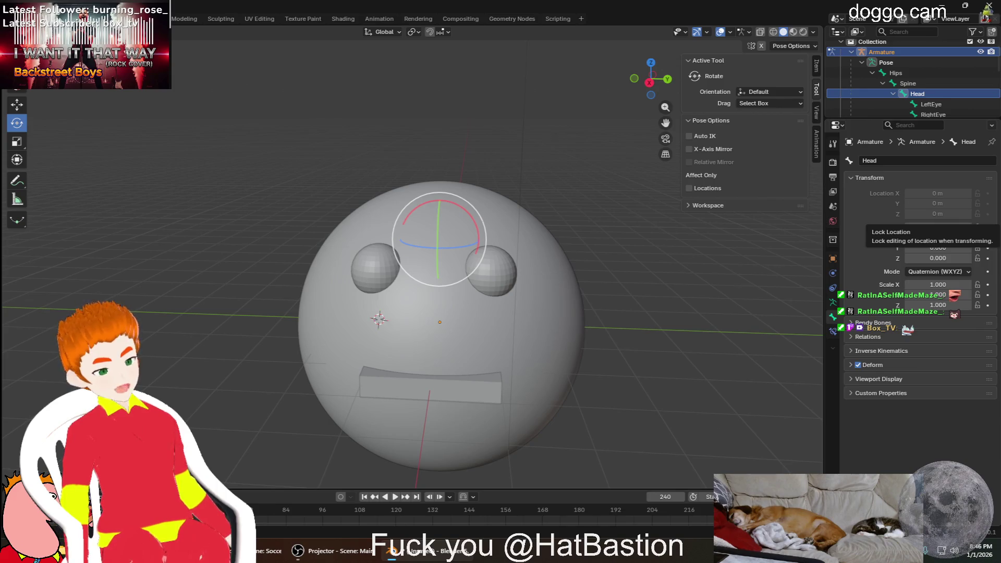
Rotate the Head bone, clear its rotation with Alt+R, then enter Edit Mode on the armature
key(r)
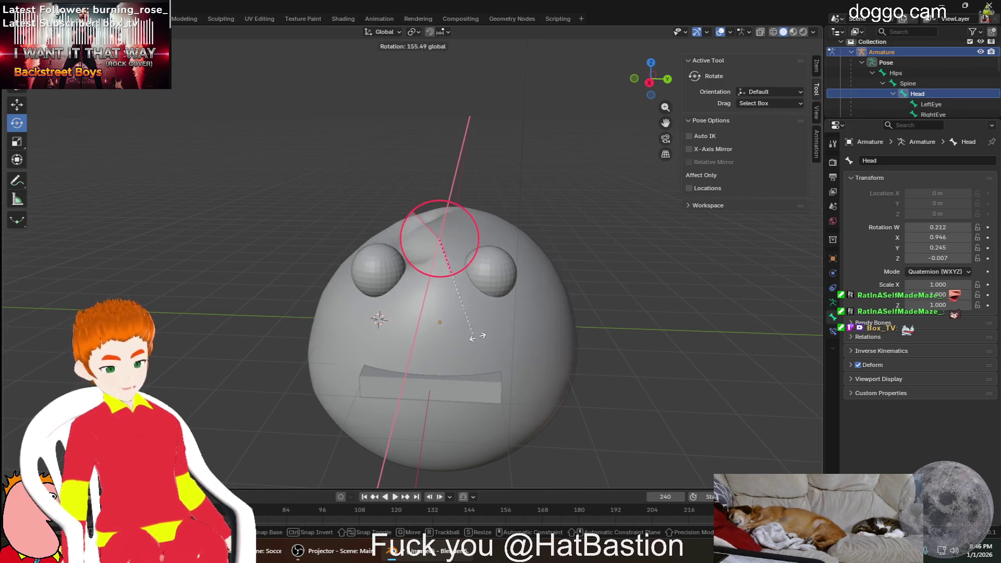
click(518, 292)
middle_drag(519, 292, 607, 340)
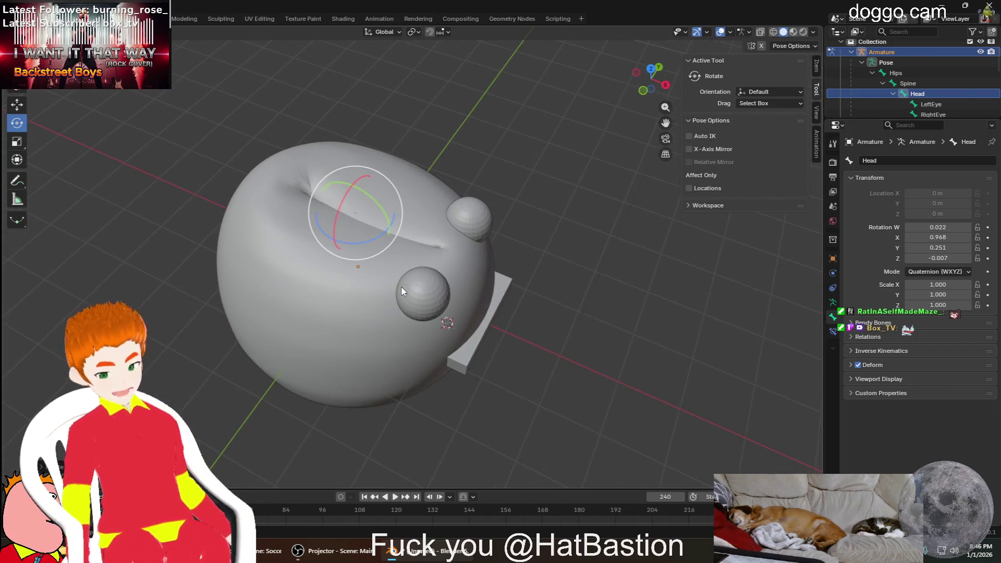
scroll(347, 242, up, 3)
scroll(347, 242, up, 2)
middle_drag(346, 243, 263, 184)
key(alt+r)
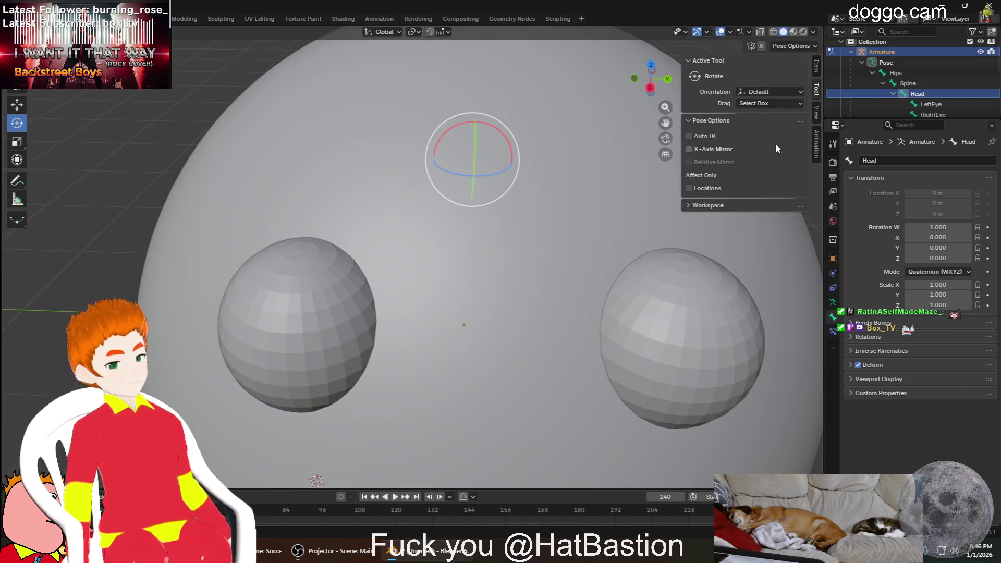
middle_drag(586, 185, 508, 224)
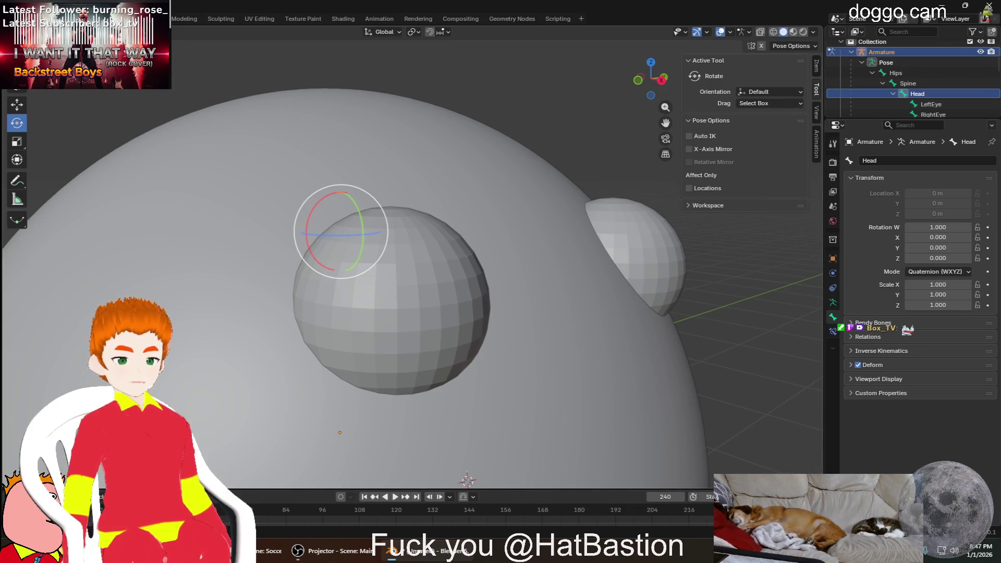
key(Tab)
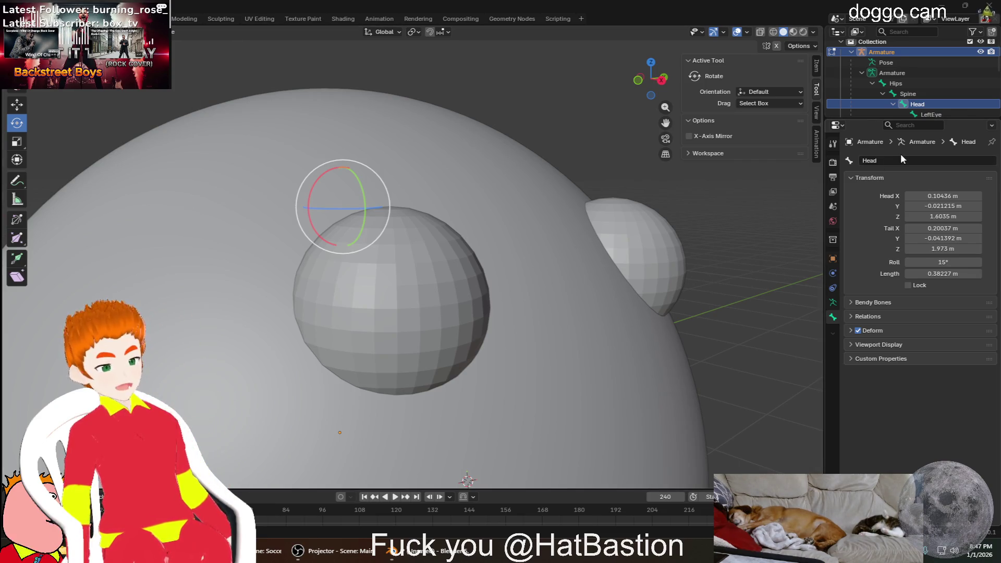
scroll(857, 70, down, 2)
scroll(907, 82, down, 1)
Hide Sphere - Head so only the eye spheres and bone chain show
click(980, 94)
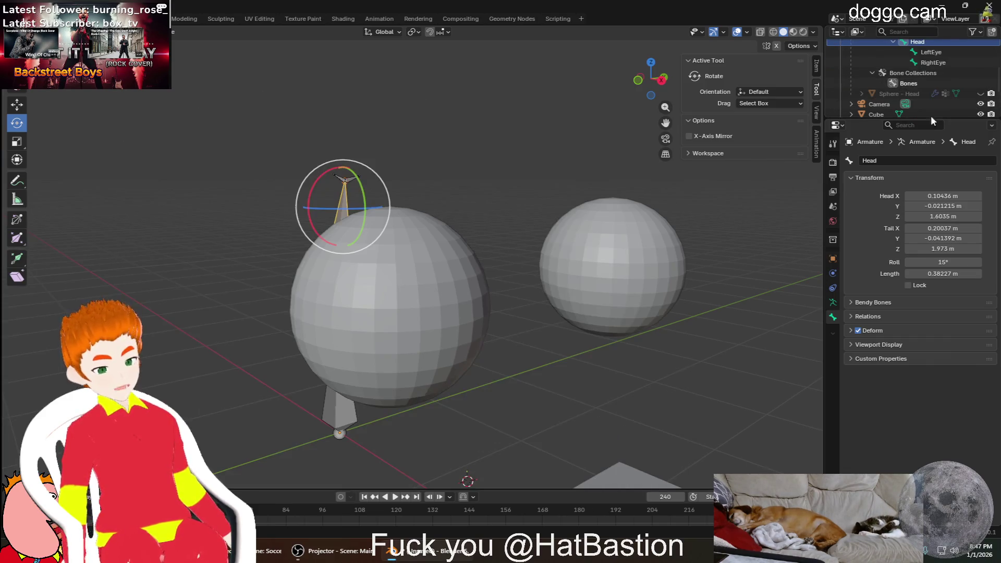
scroll(532, 187, down, 2)
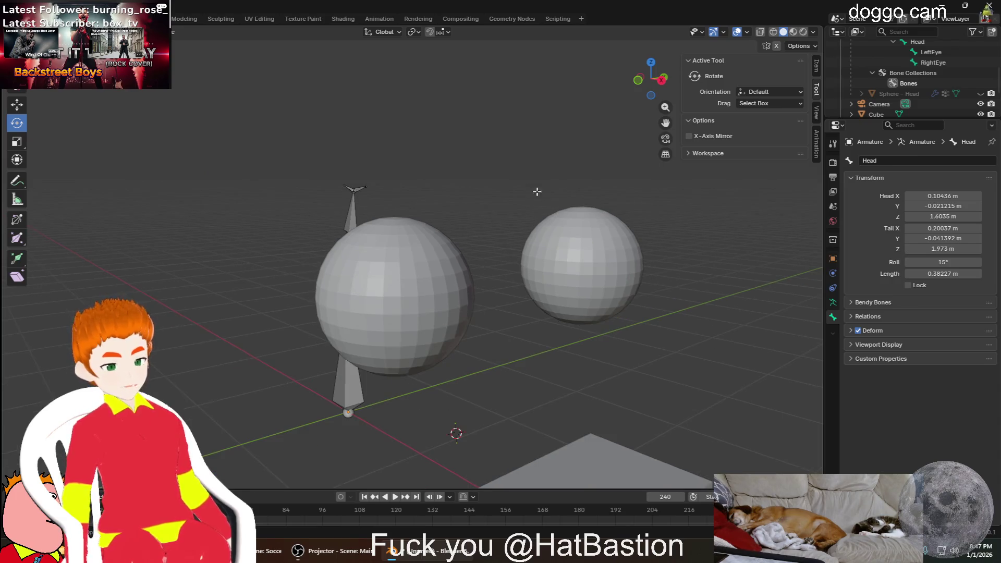
scroll(532, 188, up, 3)
middle_drag(532, 189, 469, 204)
key(w)
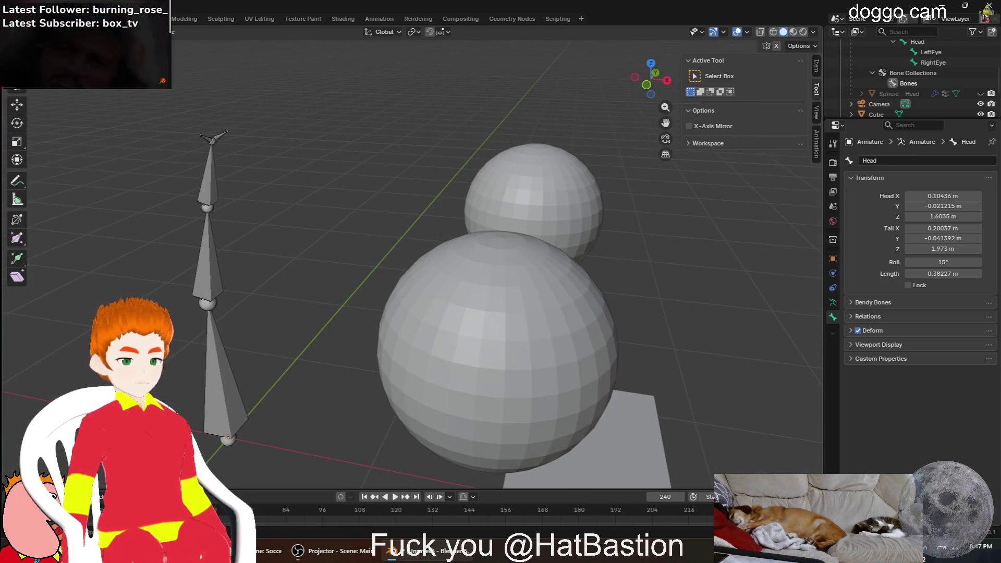
middle_drag(545, 212, 544, 206)
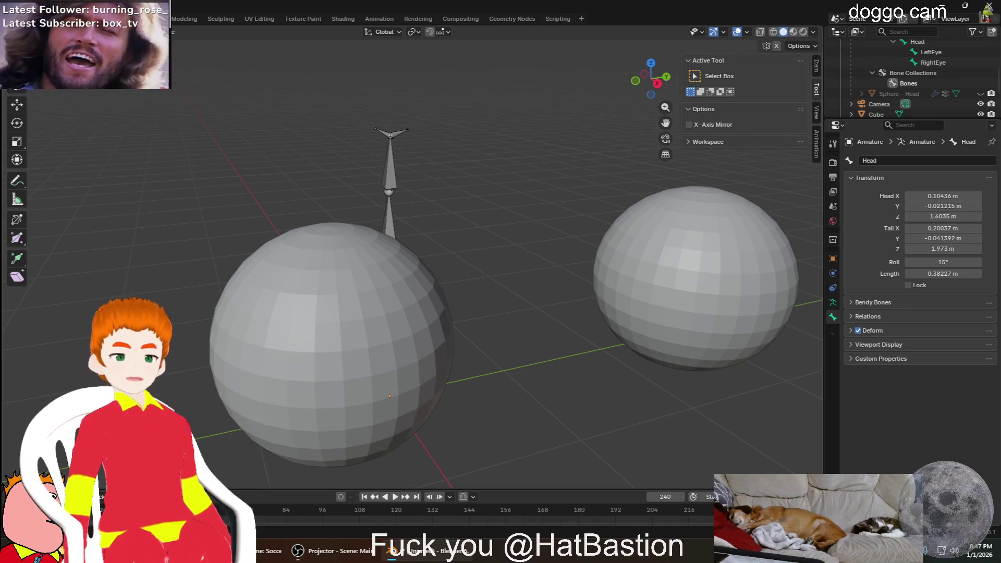
In Object Mode select Sphere.002 then the armature and parent it with Ctrl+P > Bone
key(ctrl+Tab)
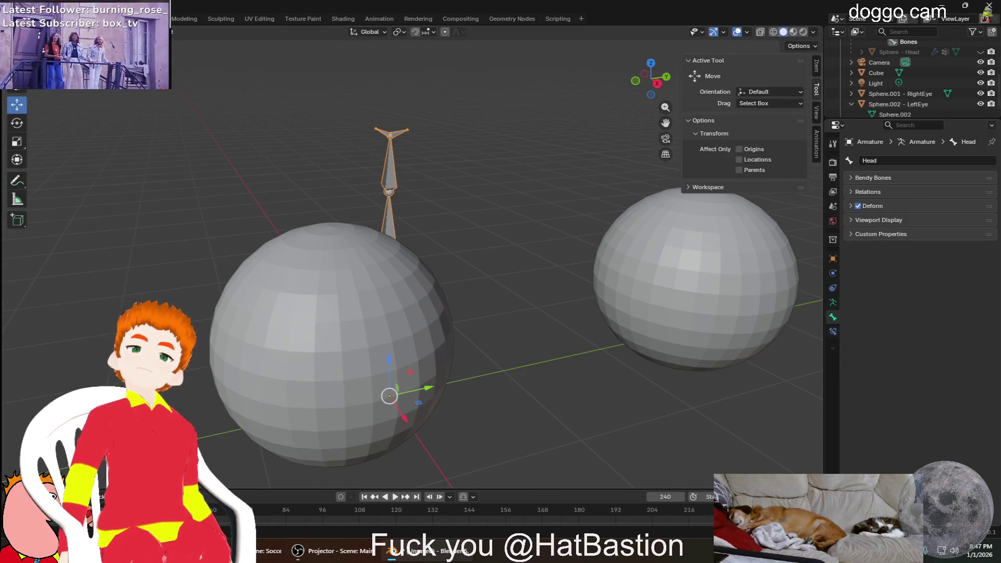
click(706, 309)
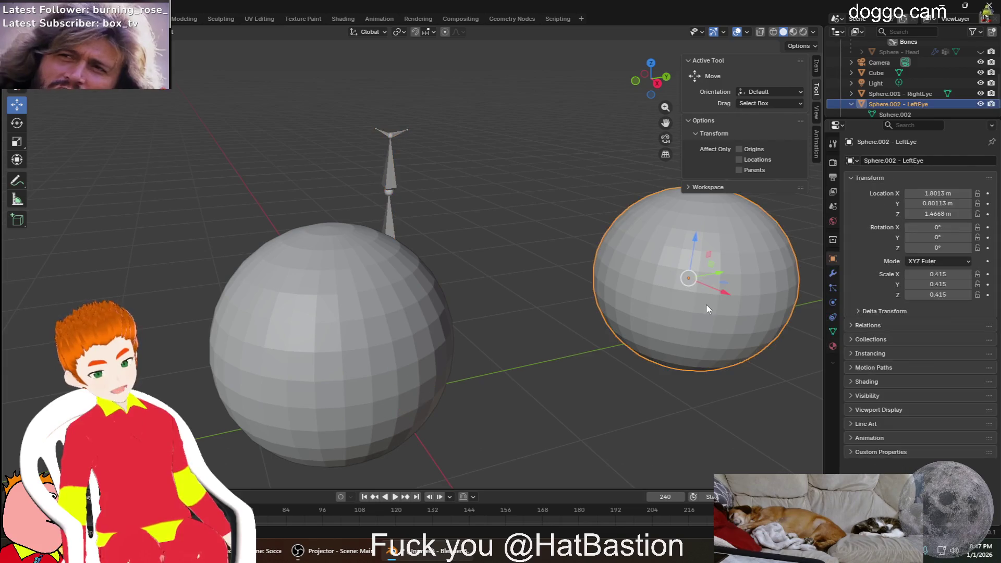
middle_drag(544, 202, 478, 148)
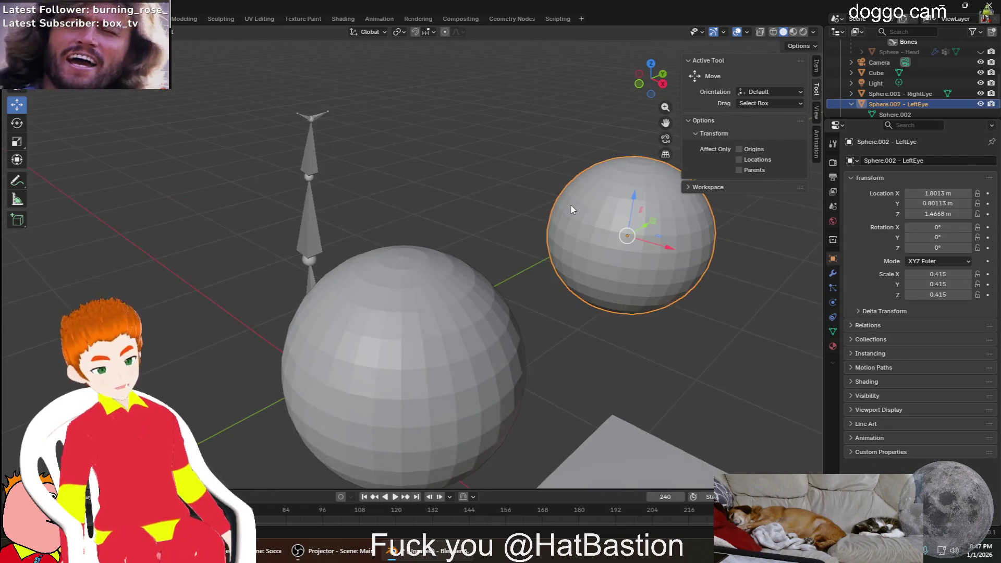
shift+click(323, 113)
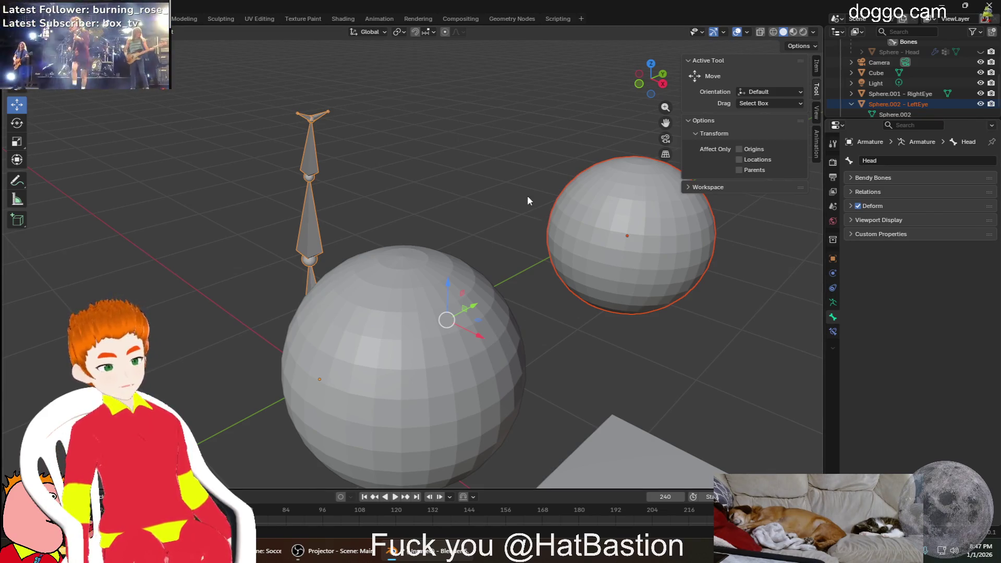
middle_drag(528, 199, 486, 195)
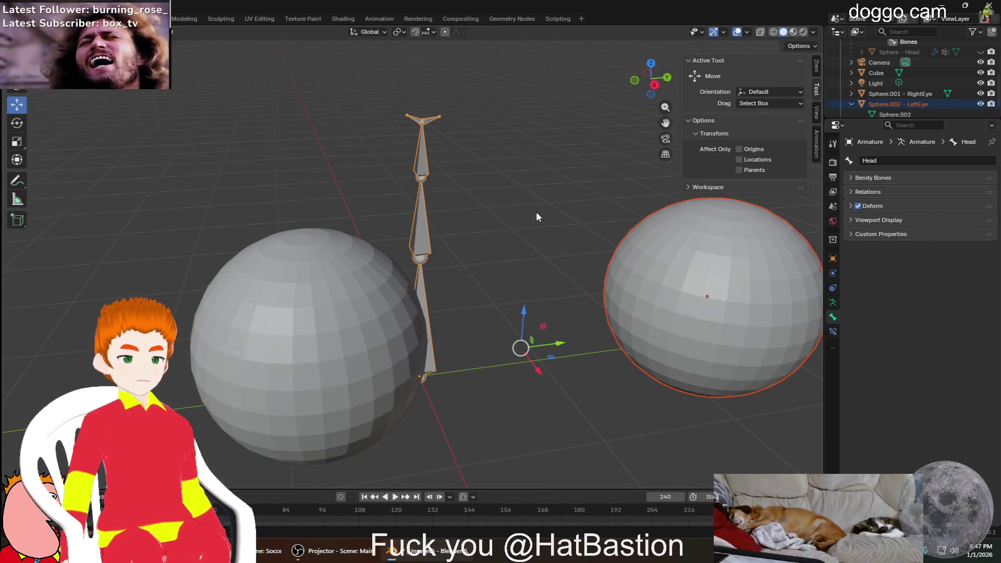
middle_drag(535, 184, 577, 174)
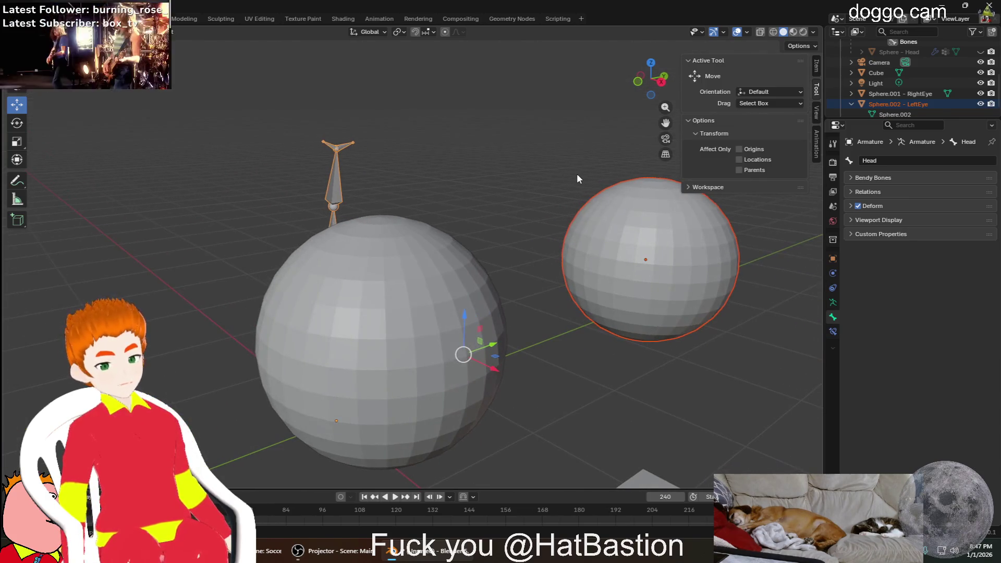
key(ctrl+p)
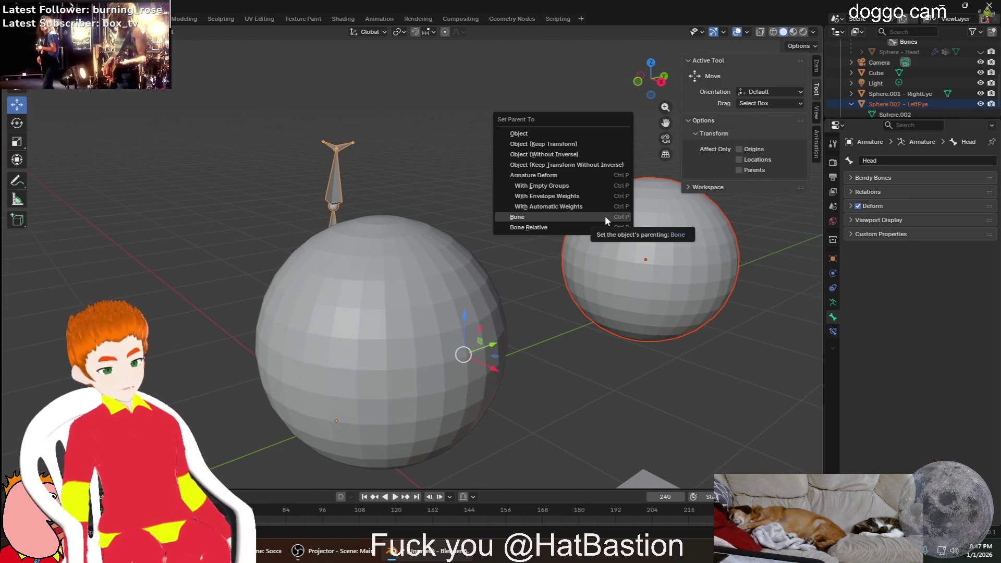
click(605, 216)
Repeat the LeftEye sphere-to-armature bone parenting a second time
middle_drag(477, 177, 423, 166)
scroll(508, 107, up, 3)
mouse_move(529, 112)
middle_down()
mouse_move(539, 117)
mouse_move(499, 89)
mouse_move(486, 98)
mouse_move(481, 142)
mouse_move(444, 167)
mouse_move(386, 179)
mouse_move(433, 130)
mouse_move(402, 146)
middle_up()
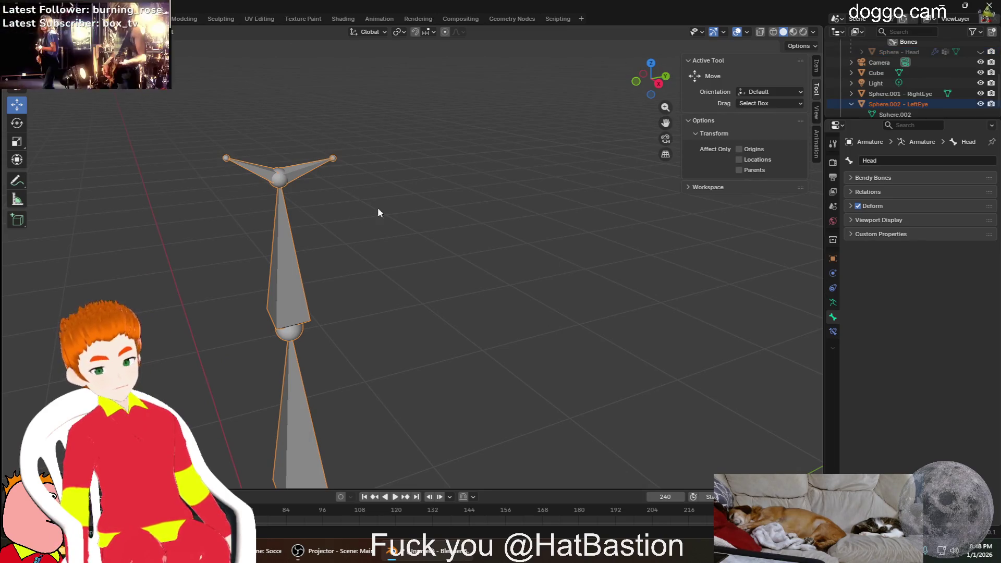
mouse_move(422, 235)
middle_down()
mouse_move(462, 242)
mouse_move(600, 330)
mouse_move(642, 313)
mouse_move(691, 324)
middle_up()
click(516, 313)
mouse_move(494, 306)
middle_down()
mouse_move(240, 223)
mouse_move(254, 118)
middle_up()
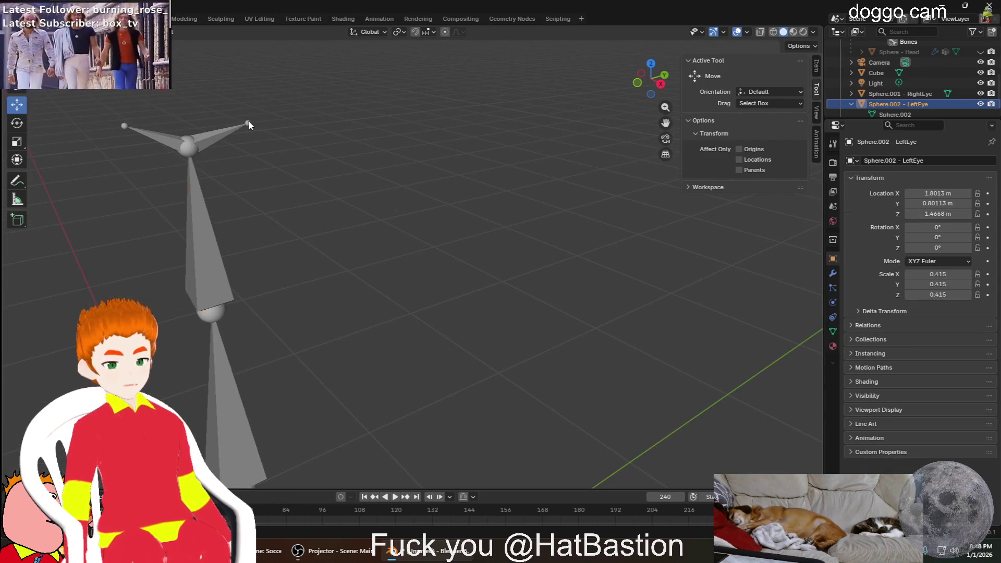
click(248, 120)
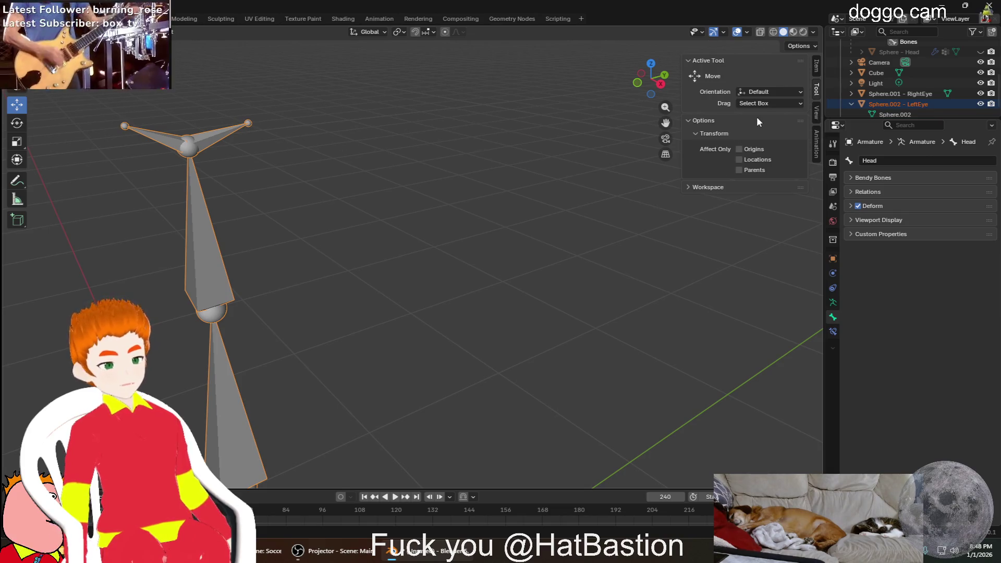
key(ctrl+p)
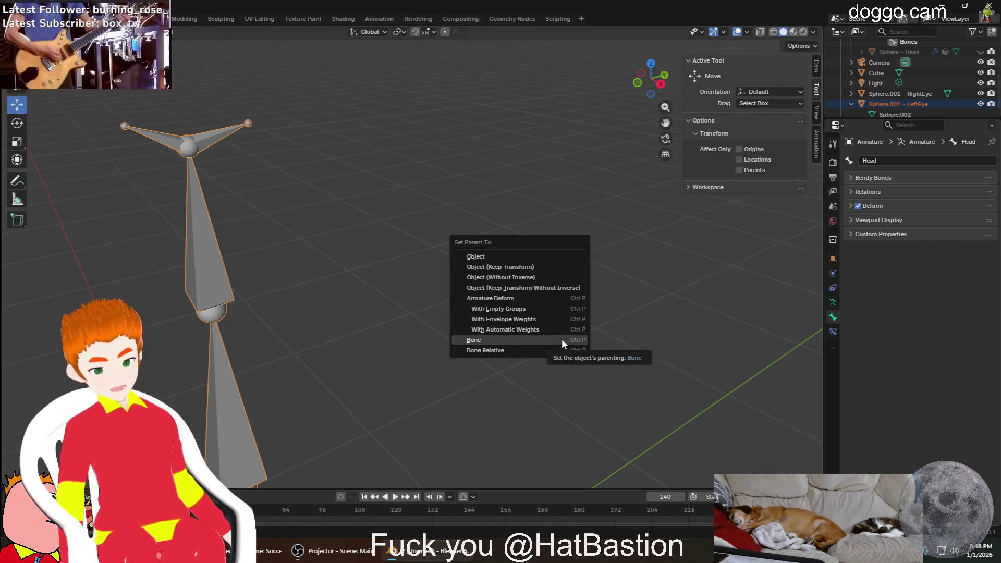
click(562, 342)
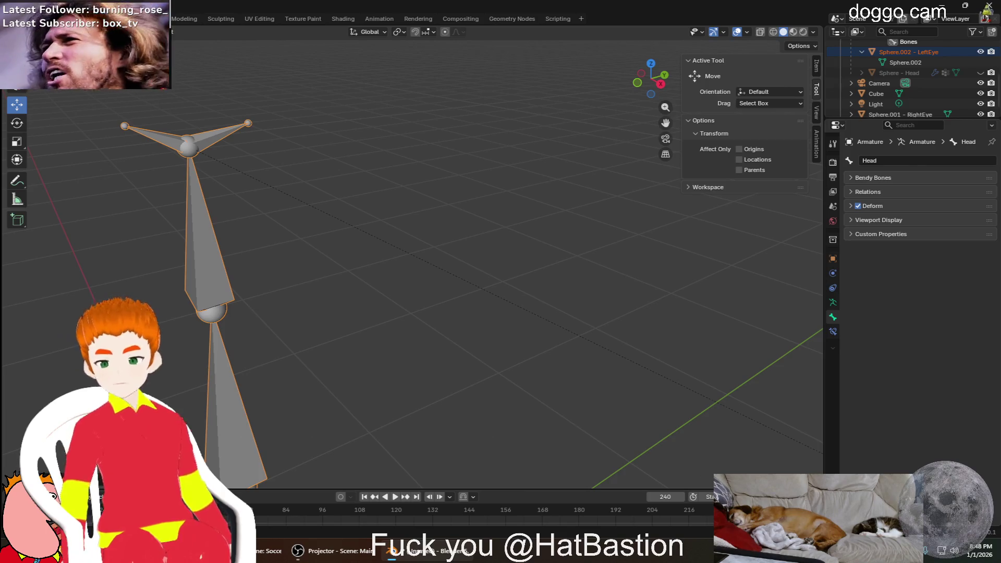
Select the RightEye sphere and the armature and parent it to the Head bone via Ctrl+P > Bone
middle_drag(310, 278, 263, 267)
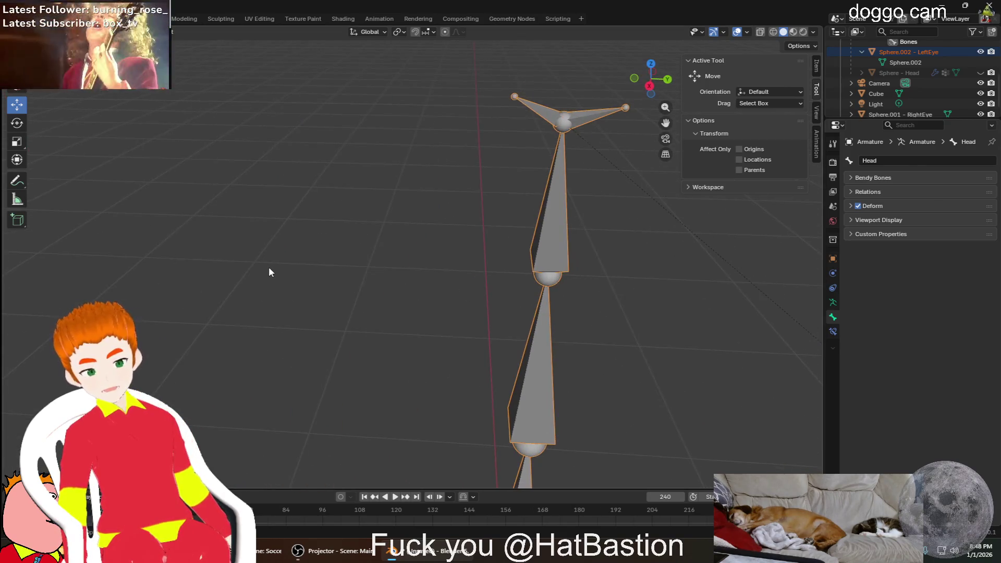
scroll(268, 267, down, 3)
middle_drag(279, 327, 170, 361)
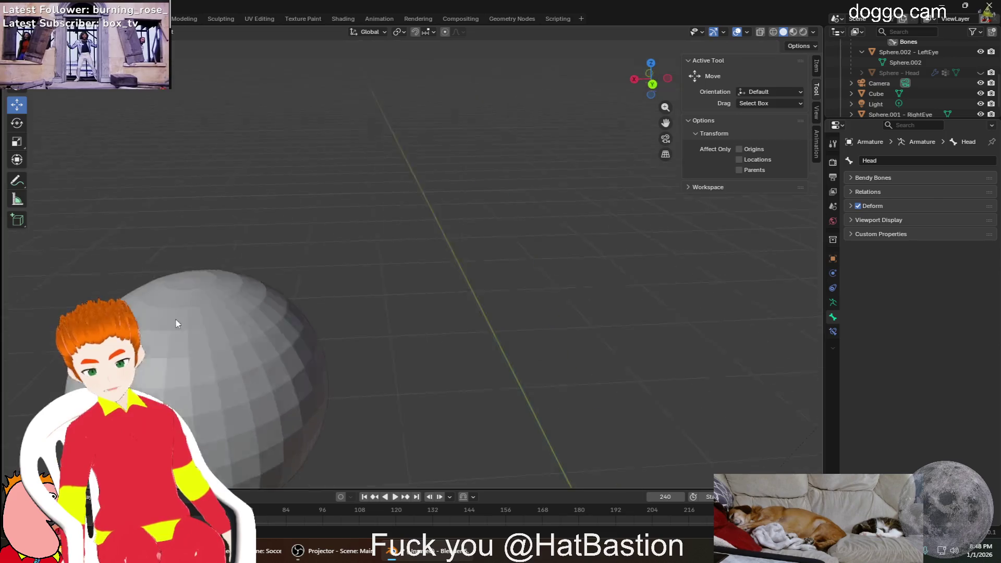
click(170, 361)
mouse_move(577, 296)
middle_down()
mouse_move(632, 297)
mouse_move(586, 238)
middle_up()
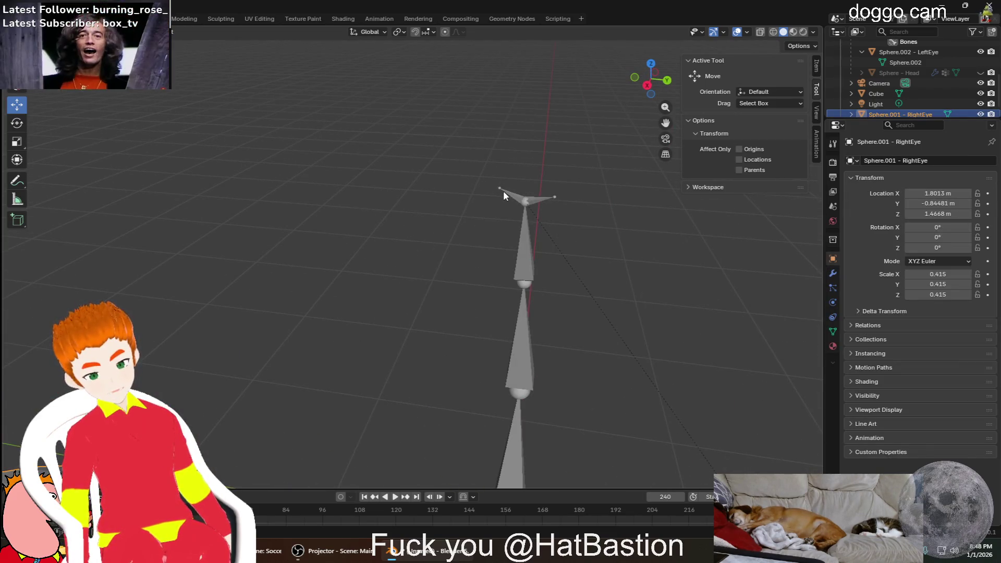
scroll(502, 190, up, 2)
mouse_move(511, 177)
middle_down()
mouse_move(561, 159)
mouse_move(542, 154)
middle_up()
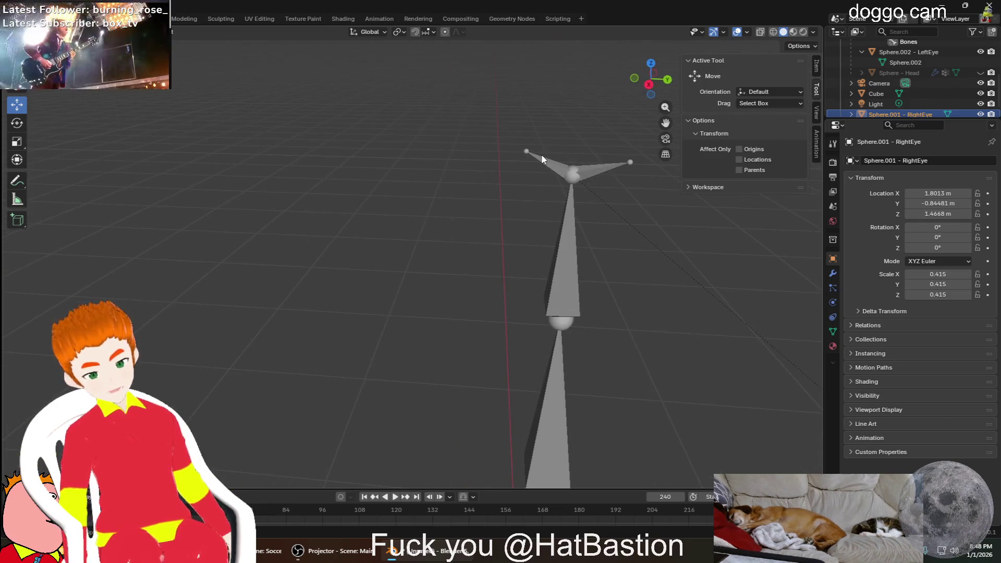
click(526, 151)
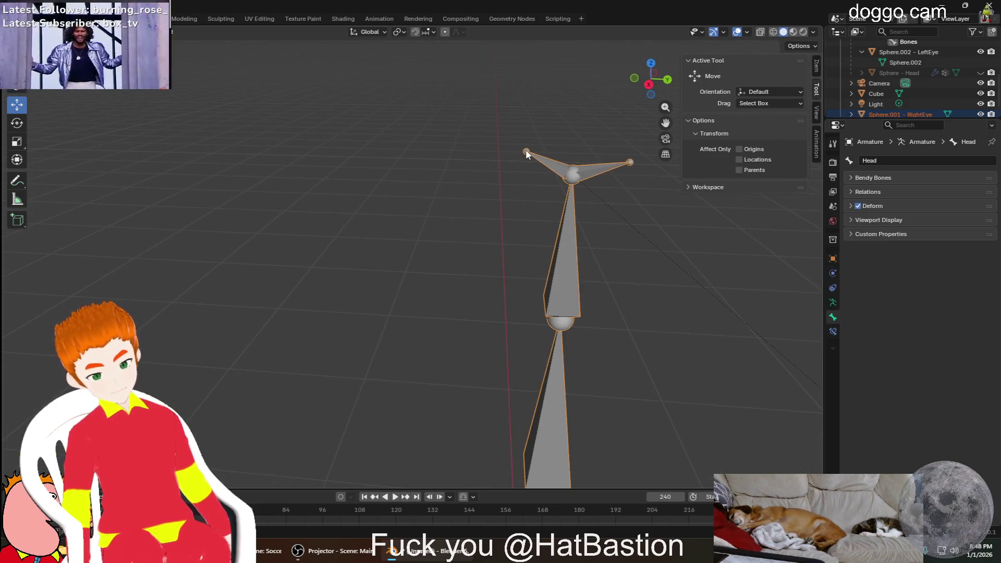
key(ctrl+p)
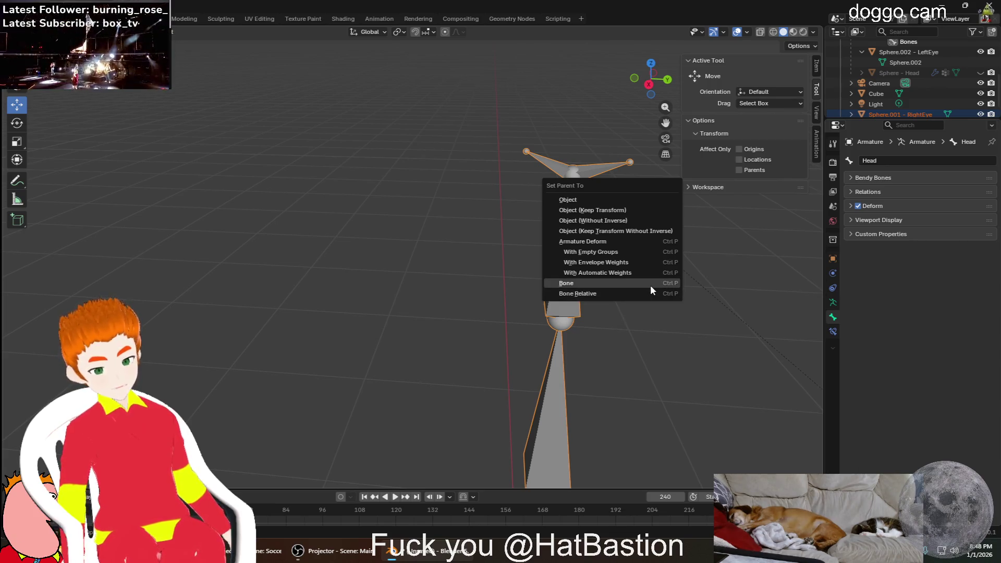
click(649, 284)
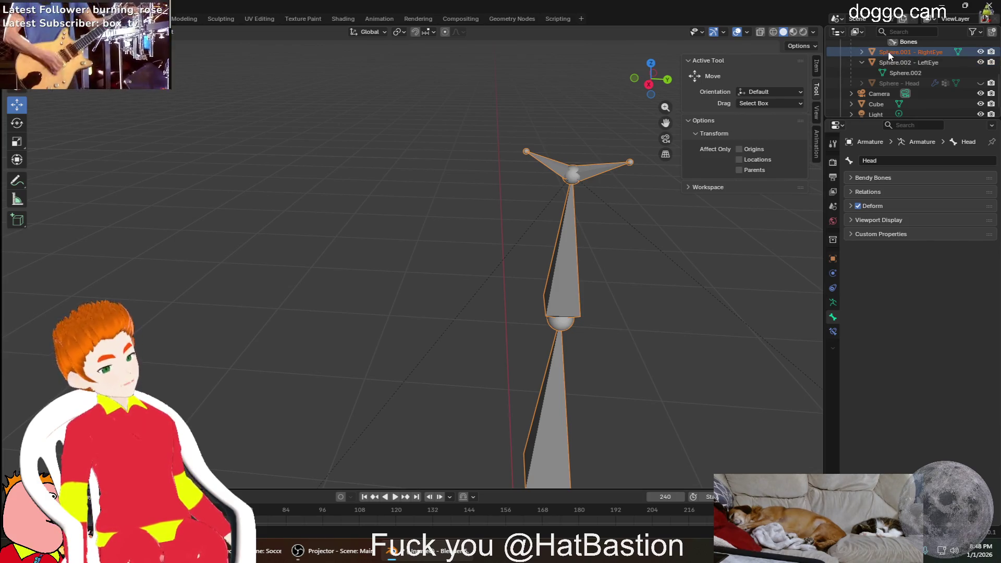
Select the right eye's Sphere.001 mesh in the Outliner and unhide the head sphere
click(862, 52)
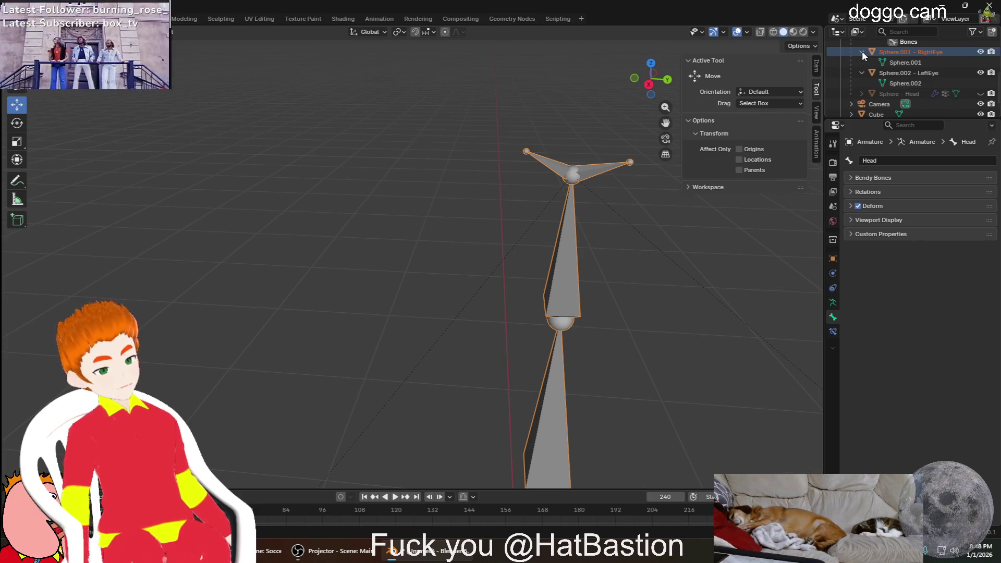
click(894, 62)
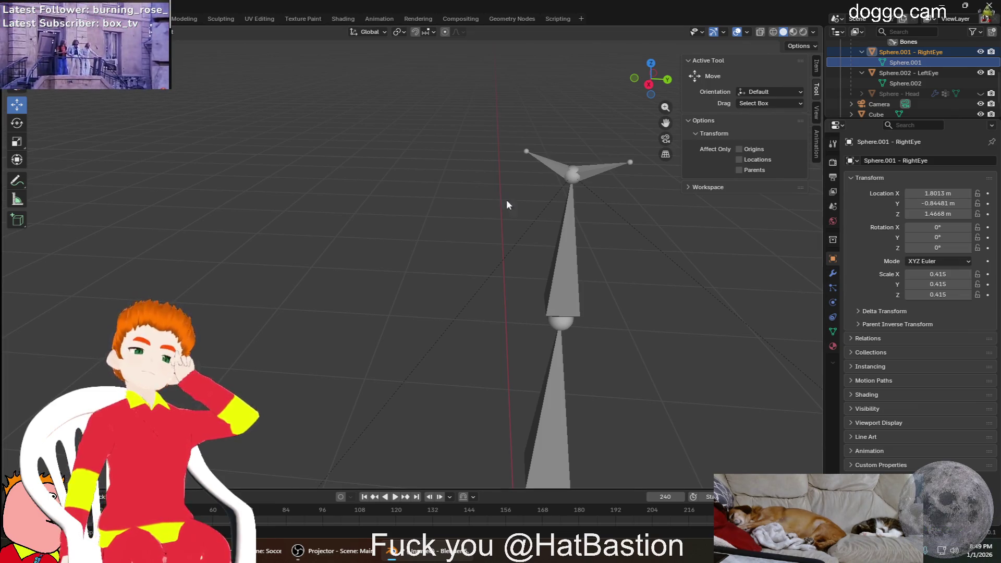
scroll(480, 257, down, 3)
scroll(436, 291, down, 3)
middle_drag(436, 291, 402, 310)
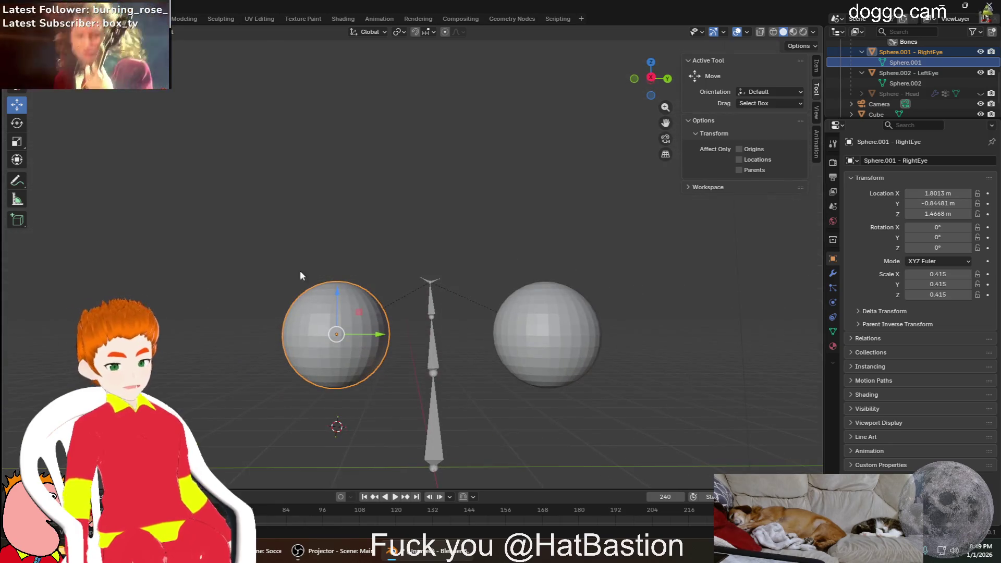
scroll(955, 94, down, 2)
scroll(954, 90, up, 2)
scroll(960, 90, up, 3)
scroll(962, 91, up, 2)
scroll(970, 86, up, 2)
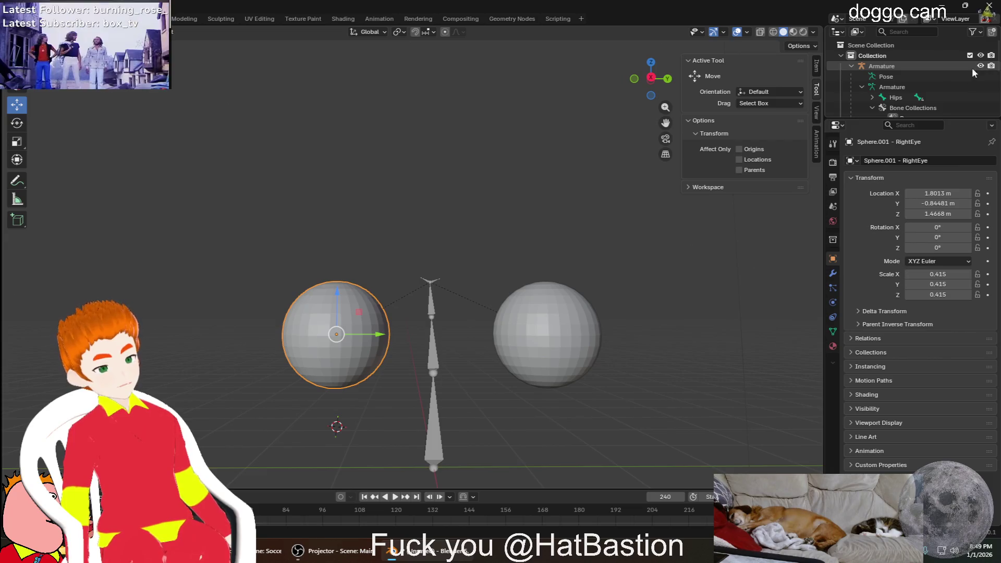
scroll(973, 67, down, 1)
scroll(965, 77, down, 1)
scroll(966, 89, down, 1)
scroll(969, 87, down, 1)
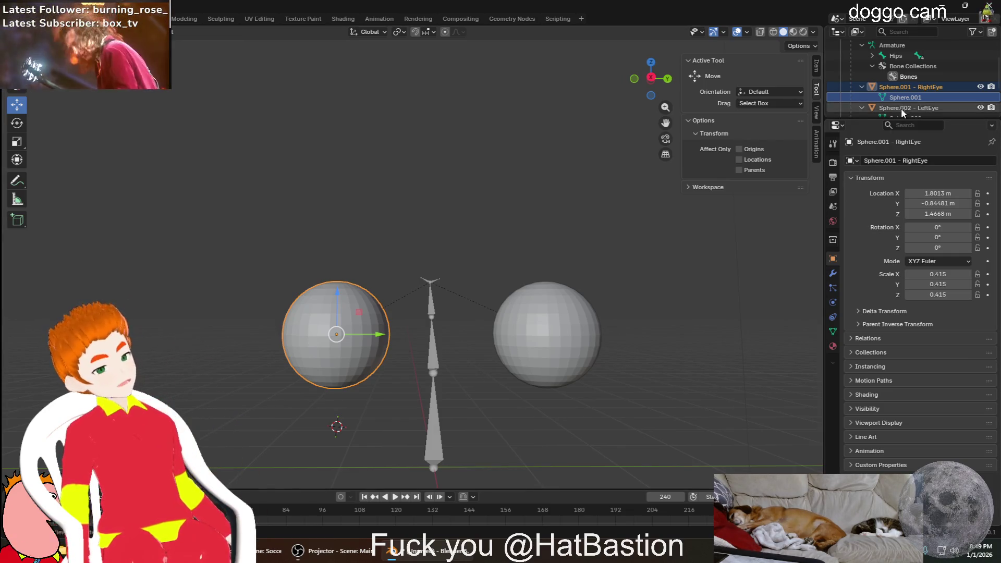
scroll(901, 107, up, 2)
scroll(937, 78, up, 2)
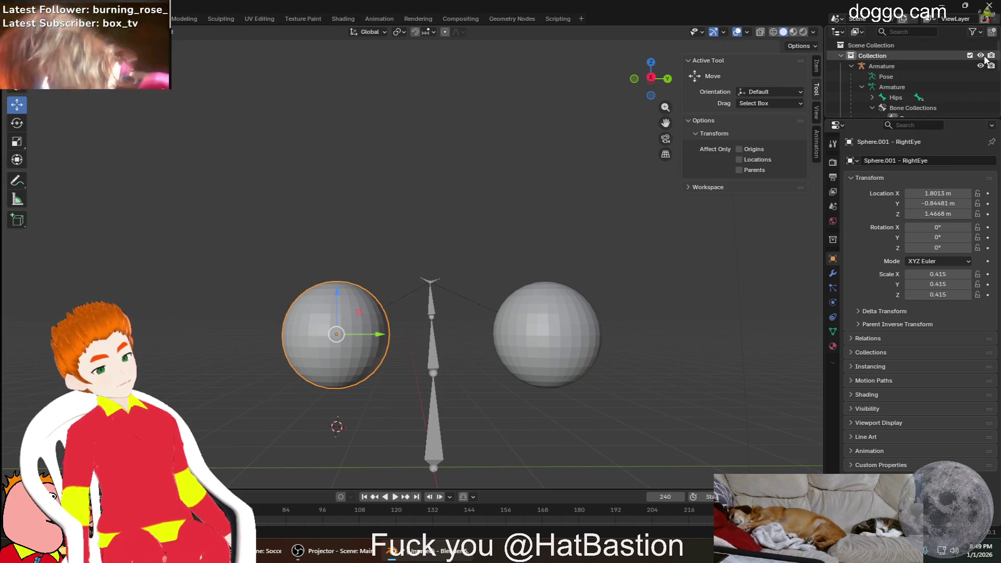
scroll(970, 78, down, 3)
click(981, 108)
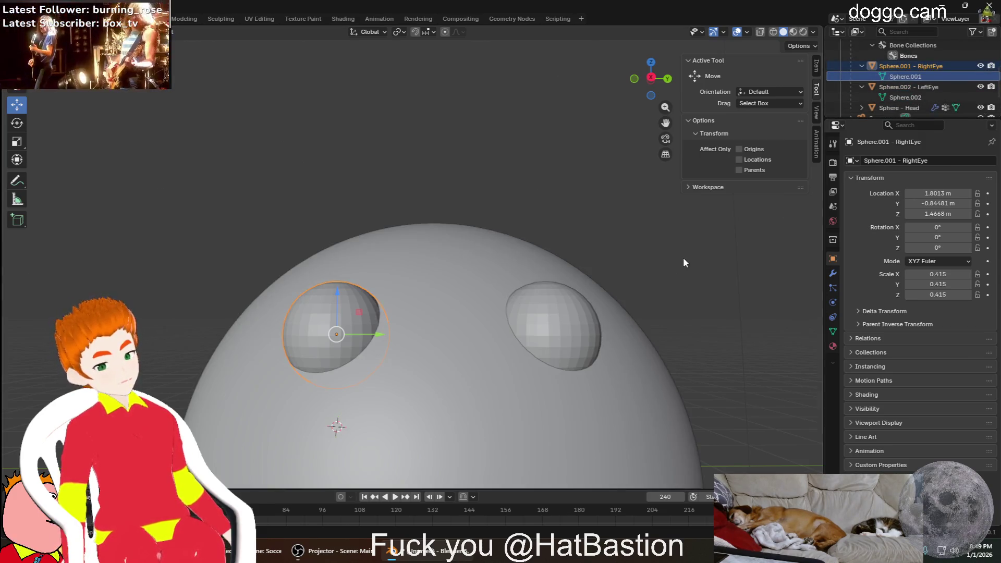
scroll(627, 305, down, 5)
Deselect everything and frame the whole head with eyes and mouth
click(588, 239)
middle_drag(586, 250, 584, 278)
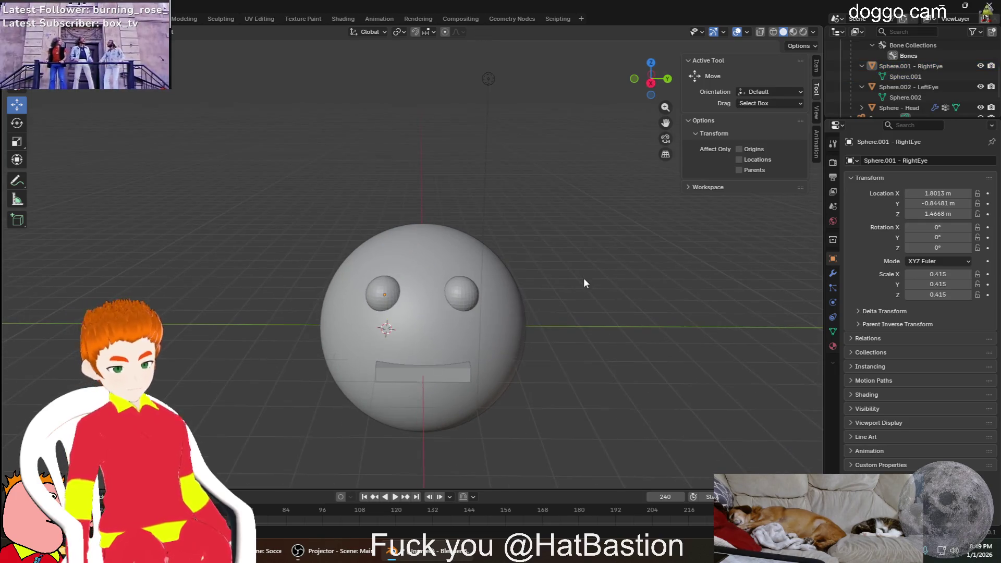
key(w)
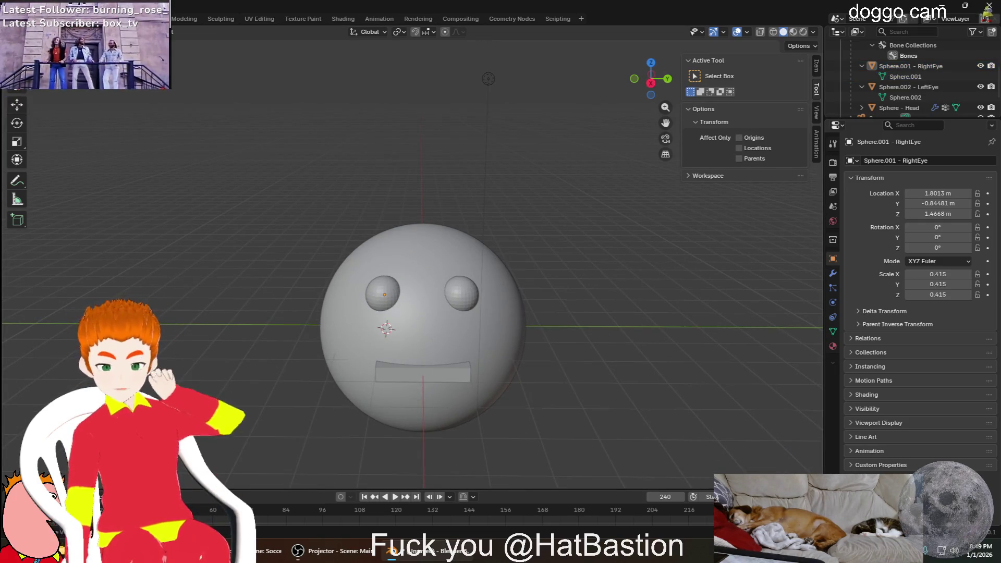
Check the interaction mode list, select Armature and switch it into Pose Mode
click(47, 31)
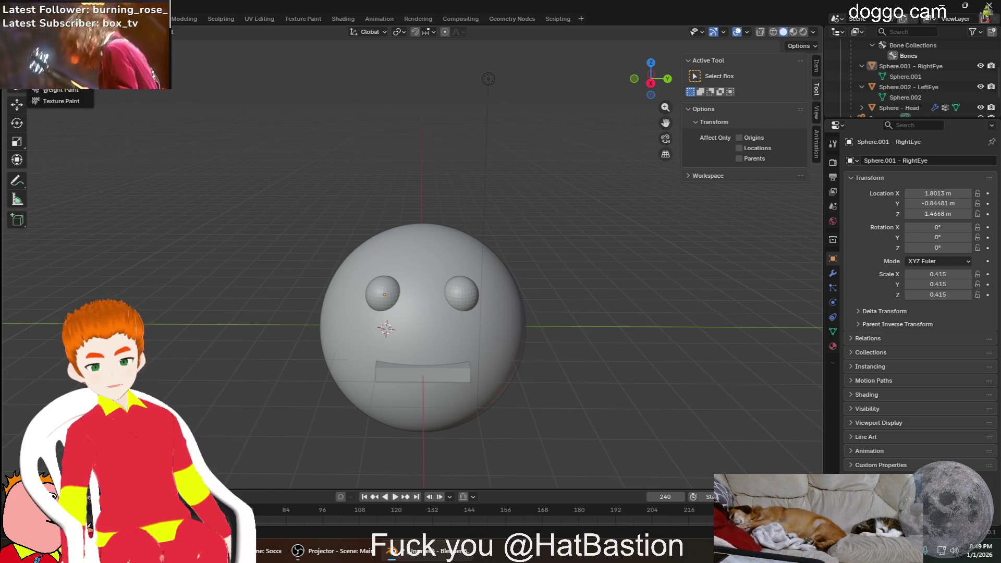
key(Escape)
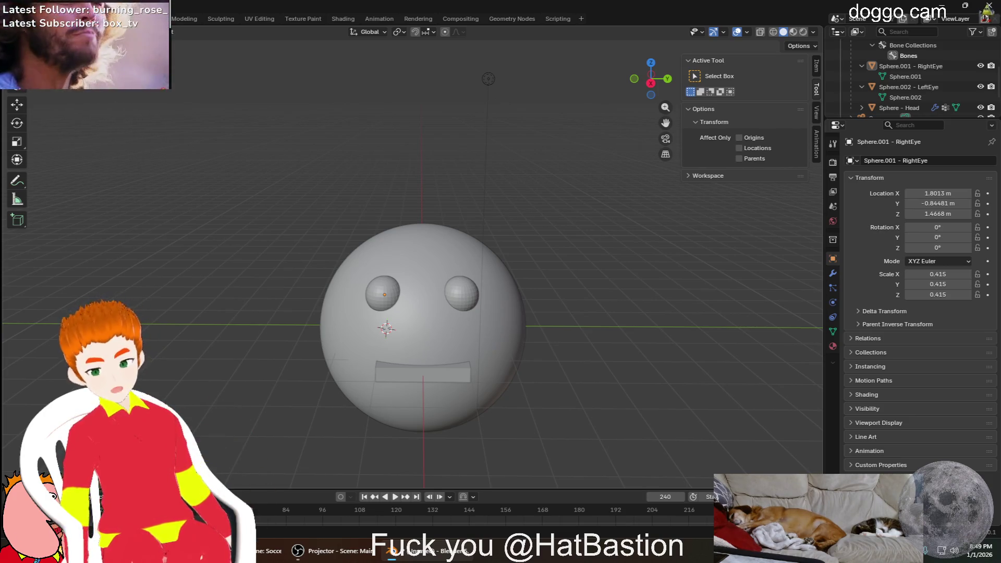
click(47, 31)
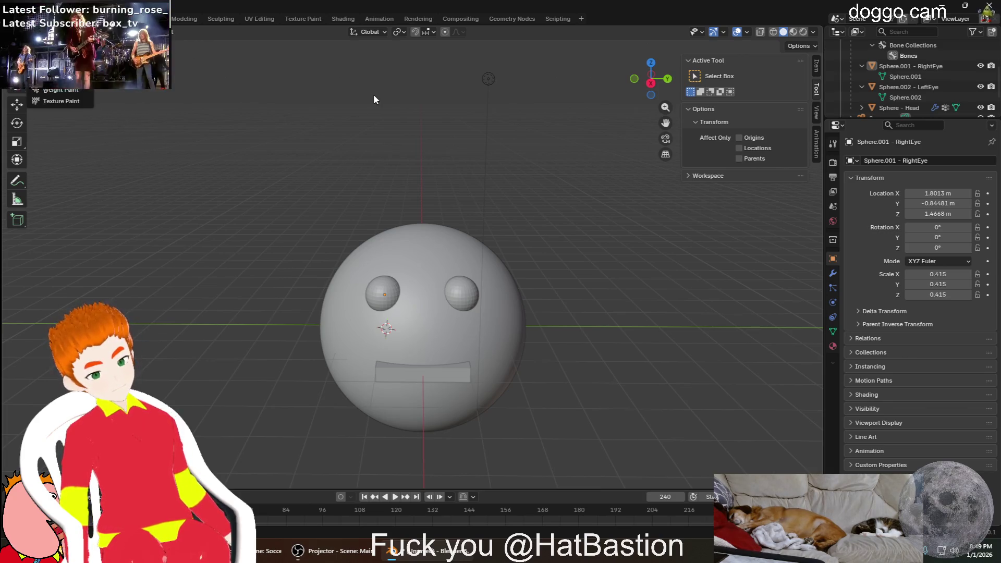
key(Escape)
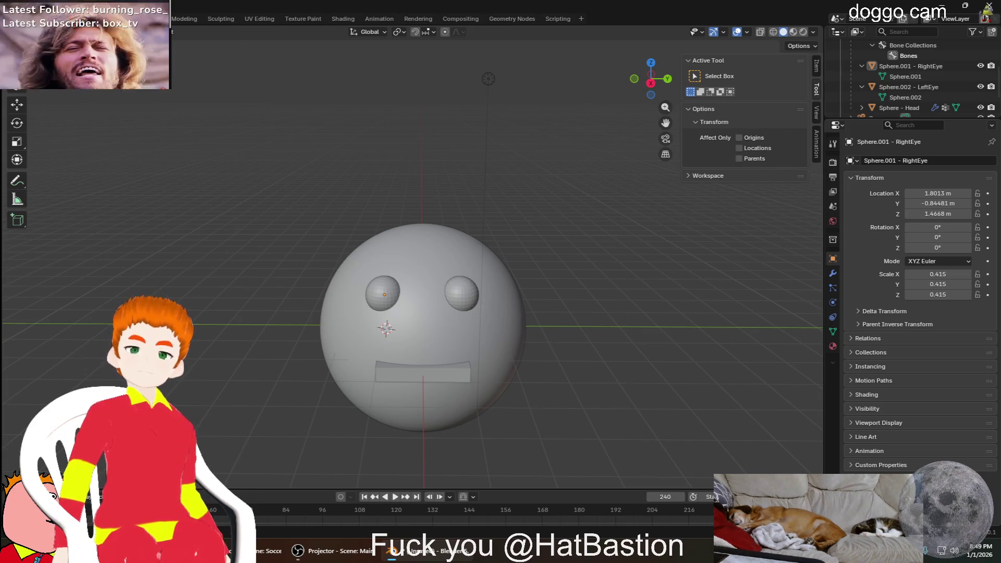
scroll(909, 88, up, 3)
click(903, 66)
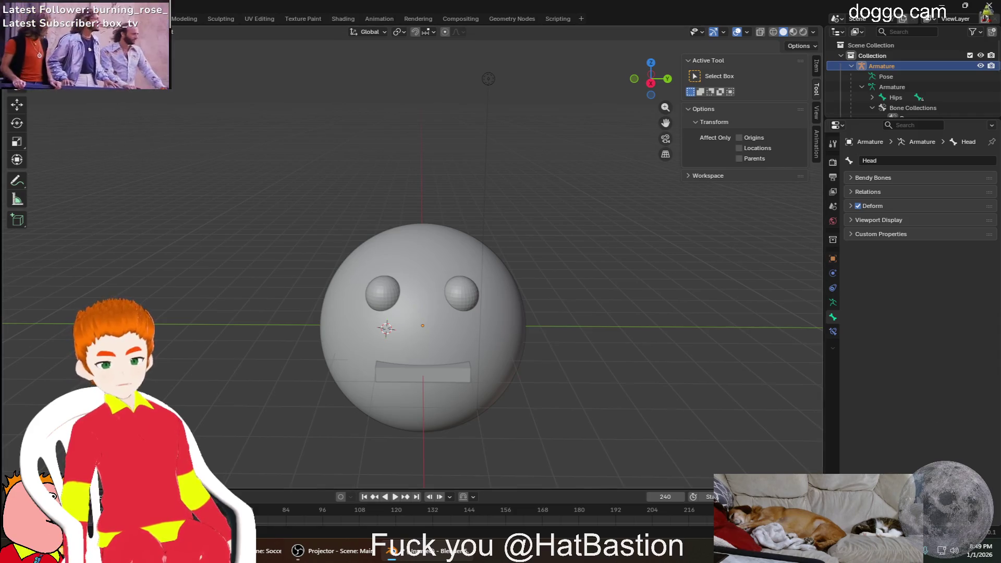
key(ctrl+Tab)
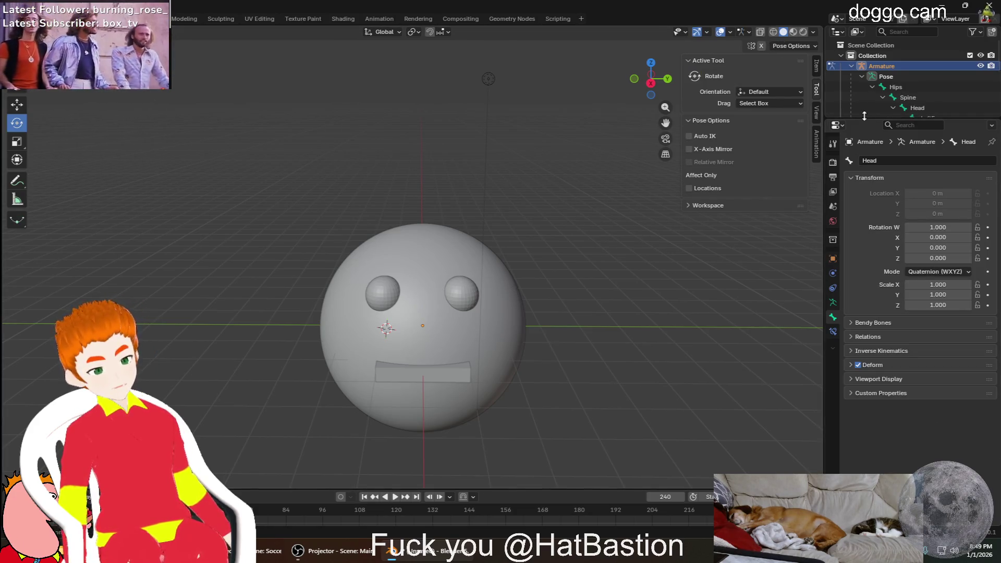
scroll(900, 86, down, 2)
Select the LeftEye bone in Pose Mode, test-rotate it, and cancel to restore its rotation
click(938, 78)
mouse_move(396, 259)
mouse_down()
mouse_move(485, 124)
mouse_move(393, 245)
mouse_up()
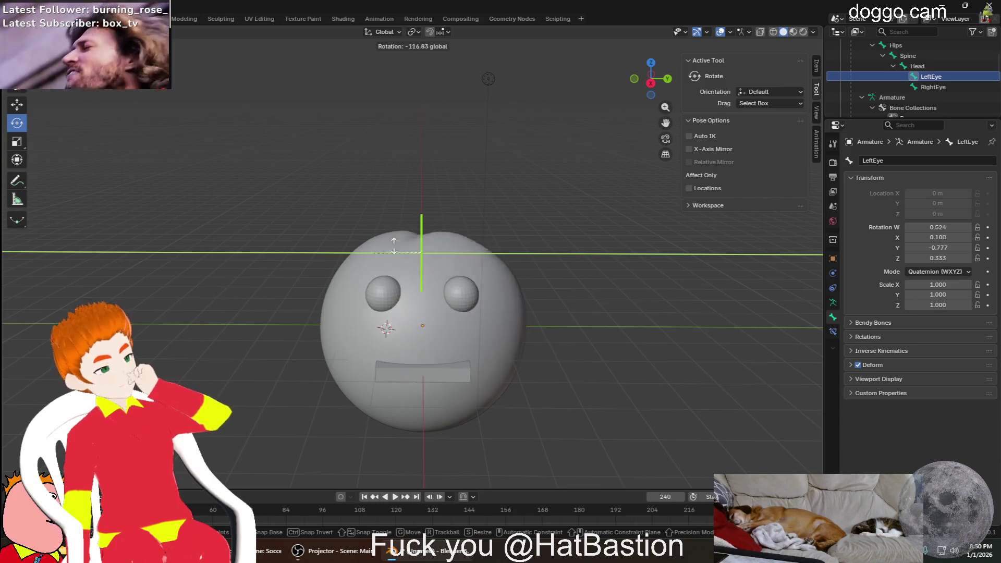
drag(393, 245, 230, 352)
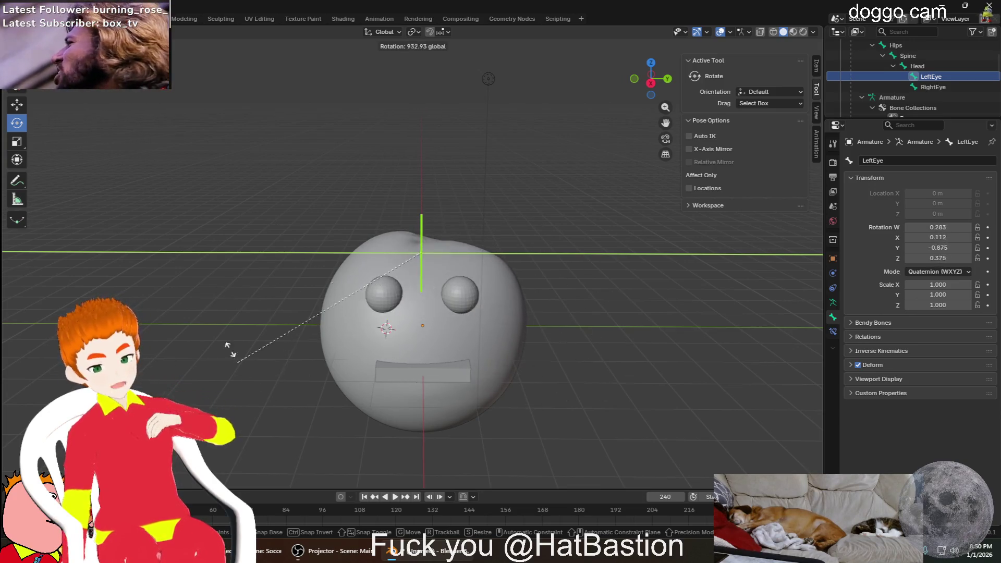
key(Escape)
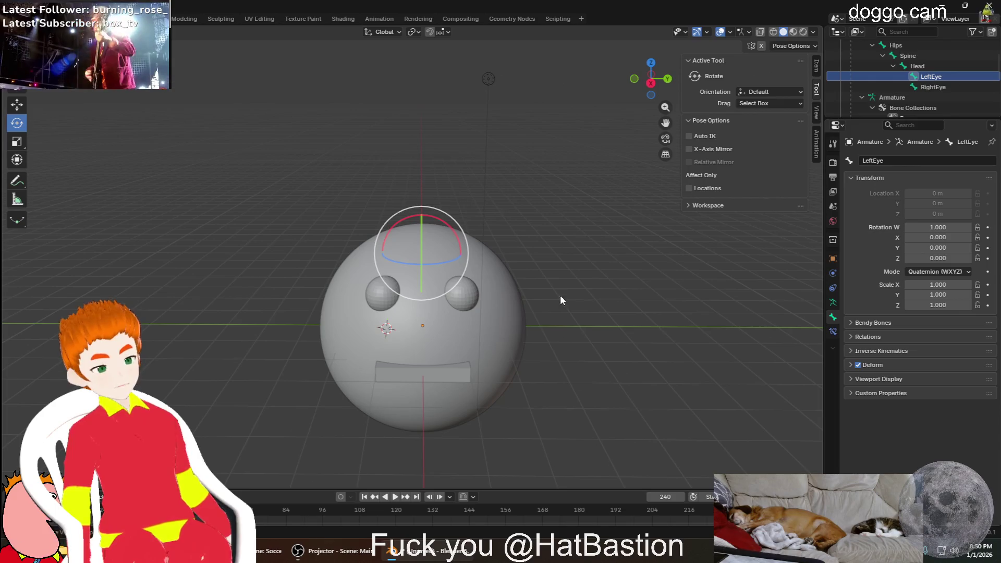
click(386, 303)
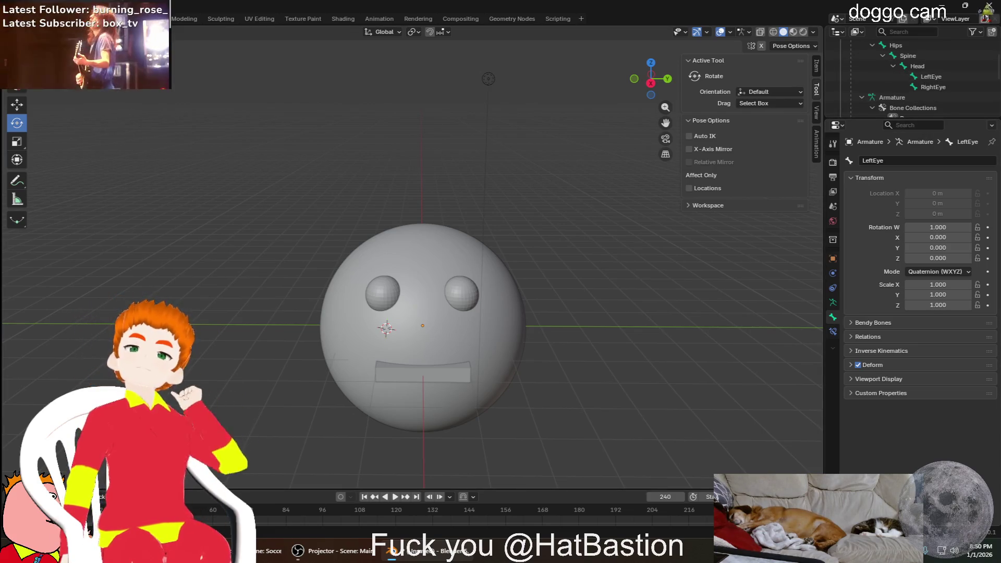
Reselect LeftEye, start a free trackball rotation (R R), and cancel it unchanged
click(937, 81)
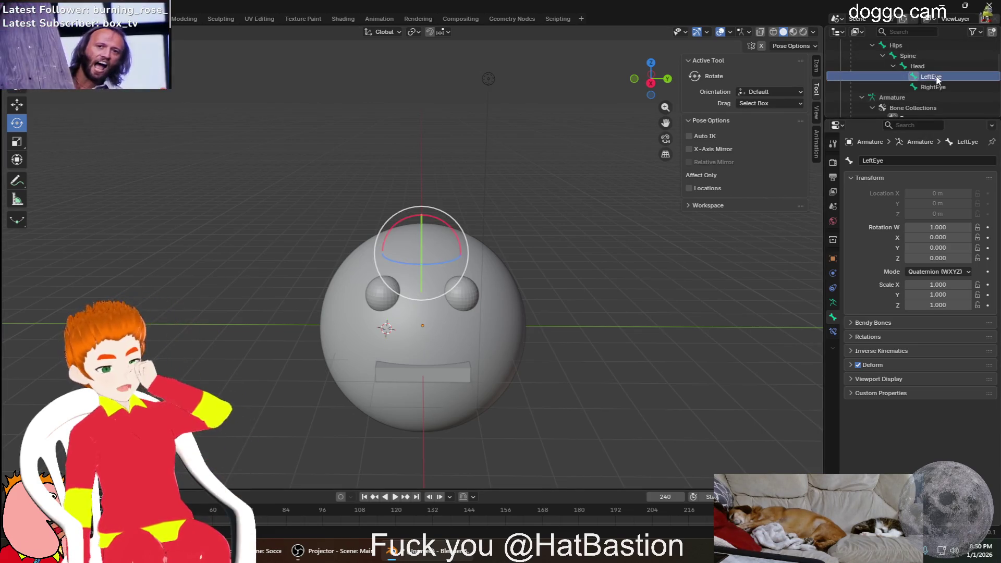
click(481, 209)
click(931, 76)
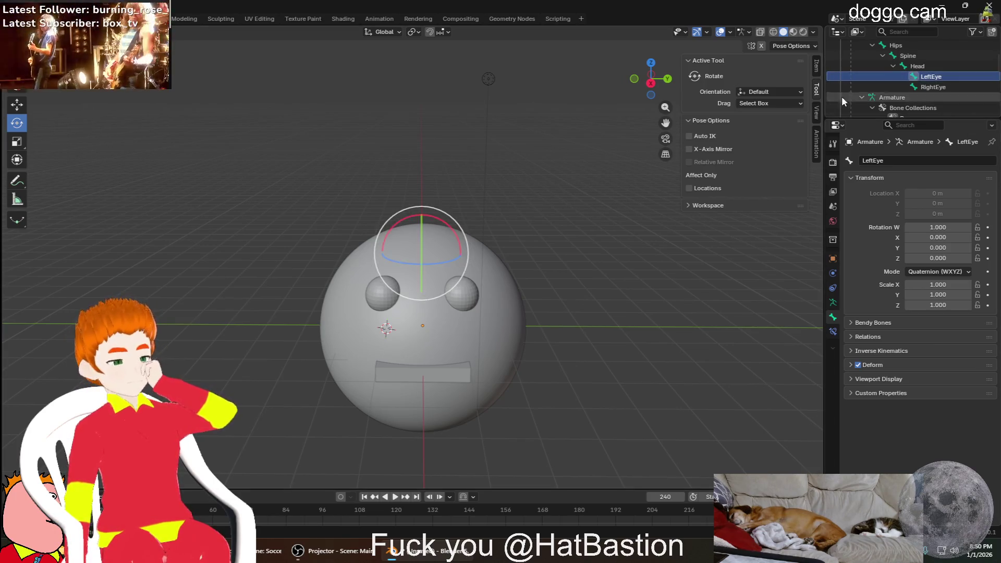
key(r)
key(r)
key(Escape)
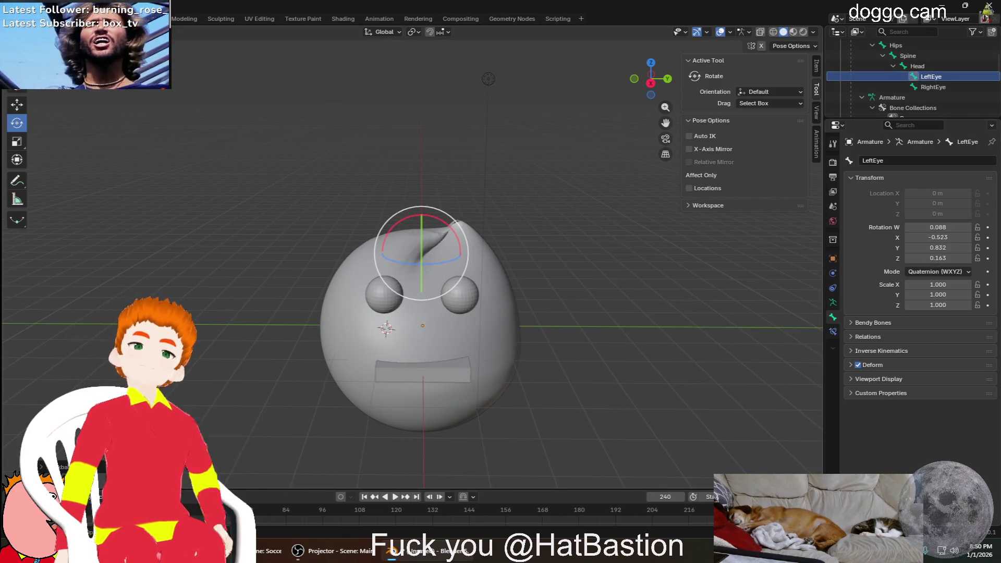
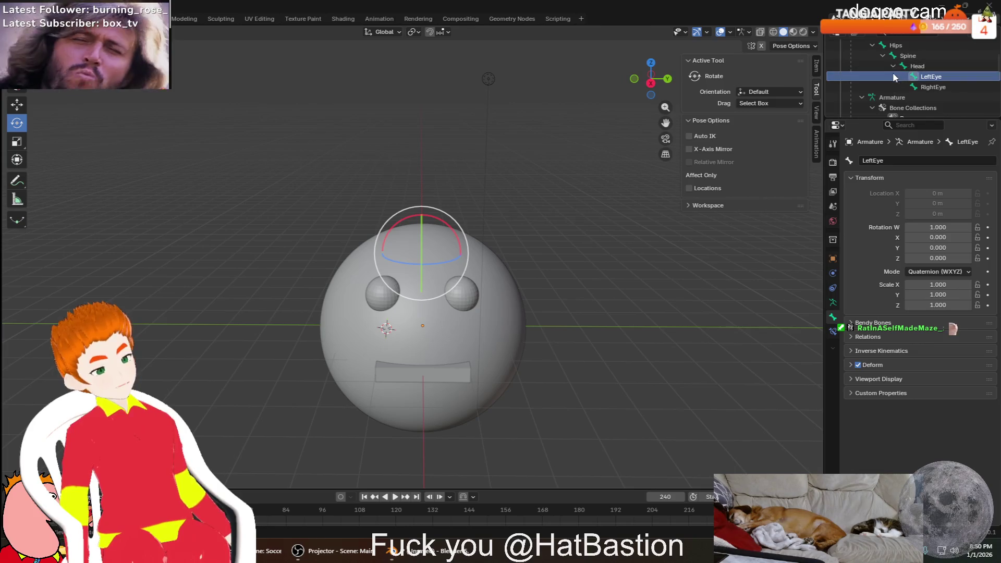
Inspect the RightEye and Head bones, then select the head sphere object and begin renaming it
click(944, 87)
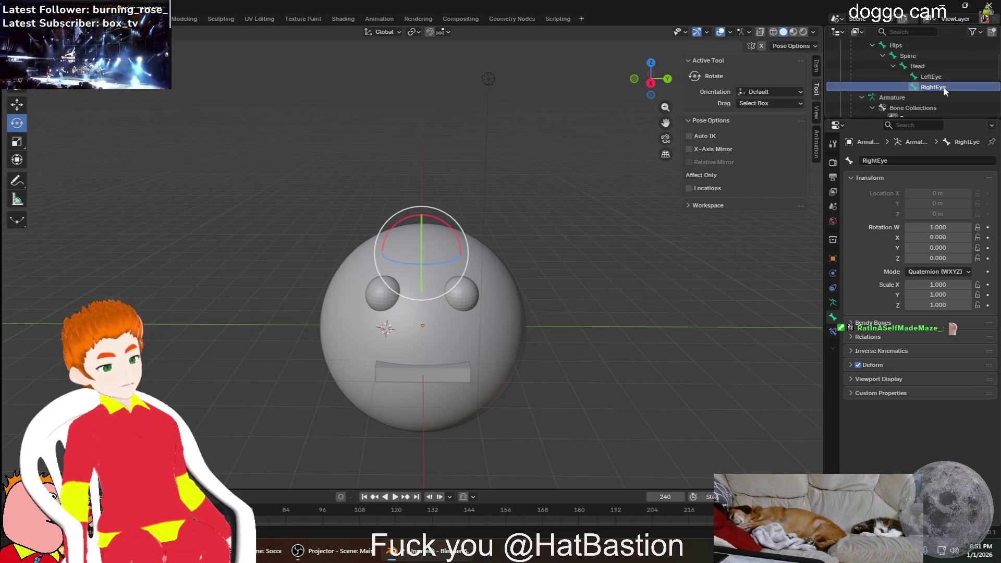
scroll(934, 92, up, 2)
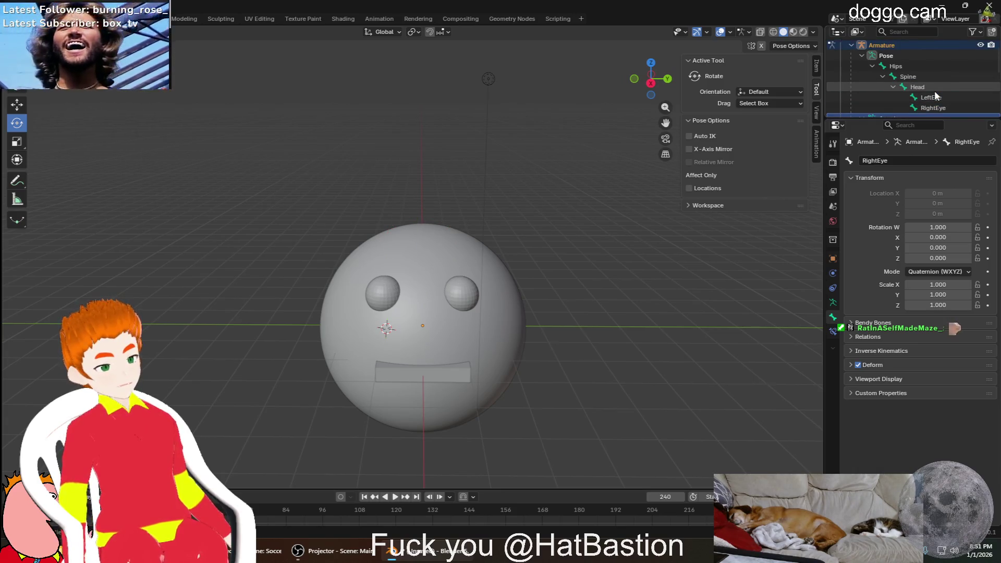
click(937, 87)
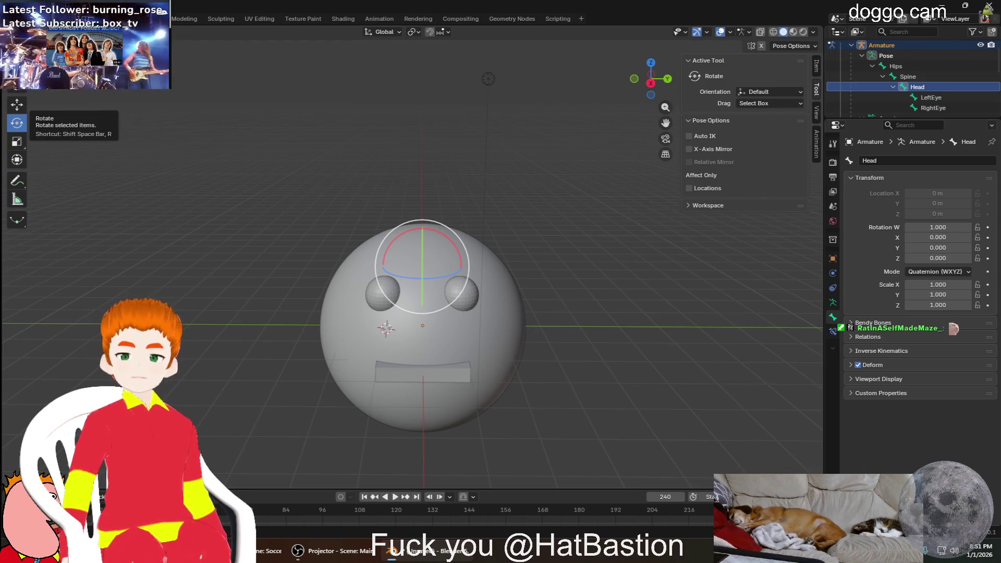
scroll(937, 73, up, 1)
scroll(944, 59, up, 1)
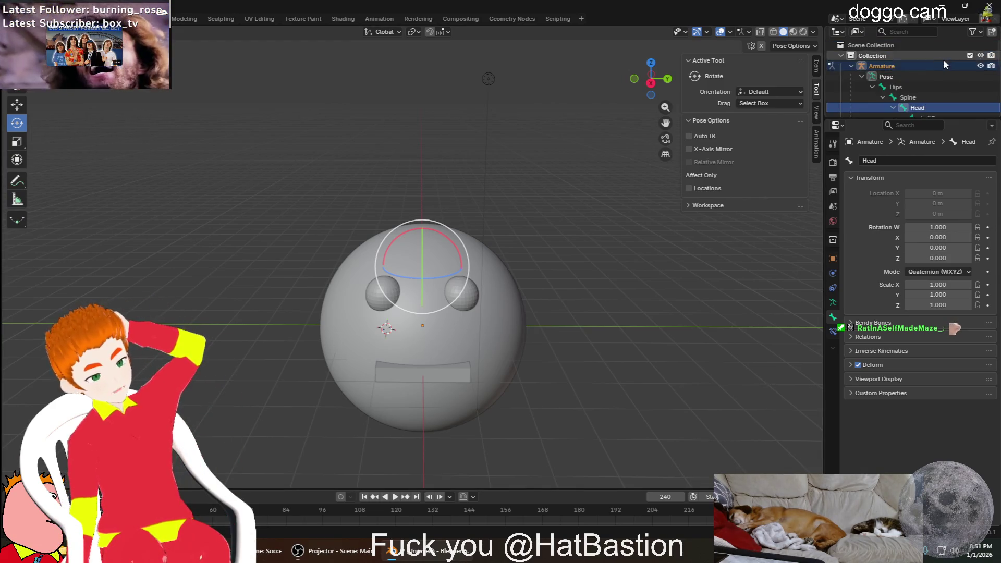
scroll(941, 60, down, 2)
scroll(942, 77, down, 2)
scroll(911, 86, down, 1)
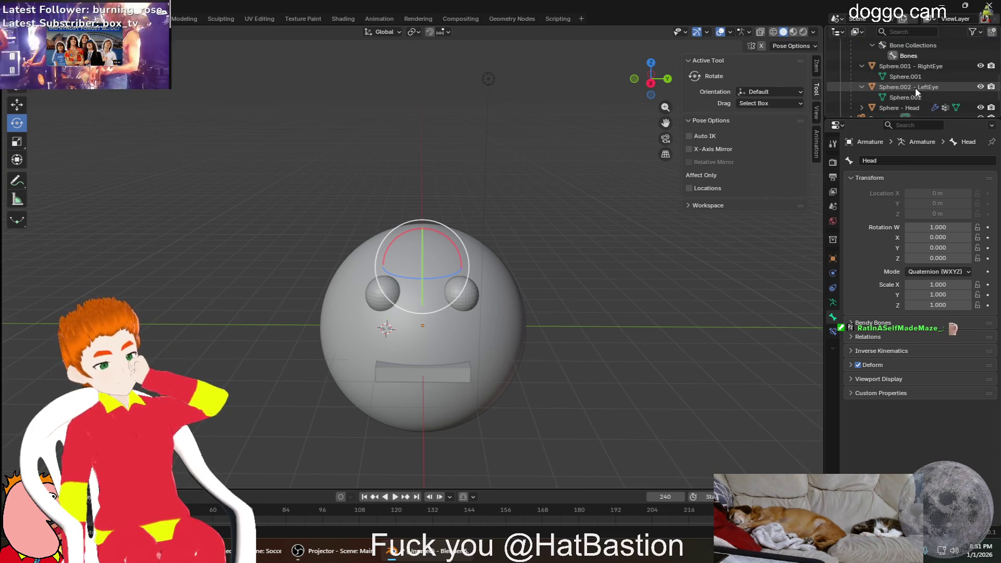
scroll(929, 81, up, 1)
scroll(931, 80, up, 2)
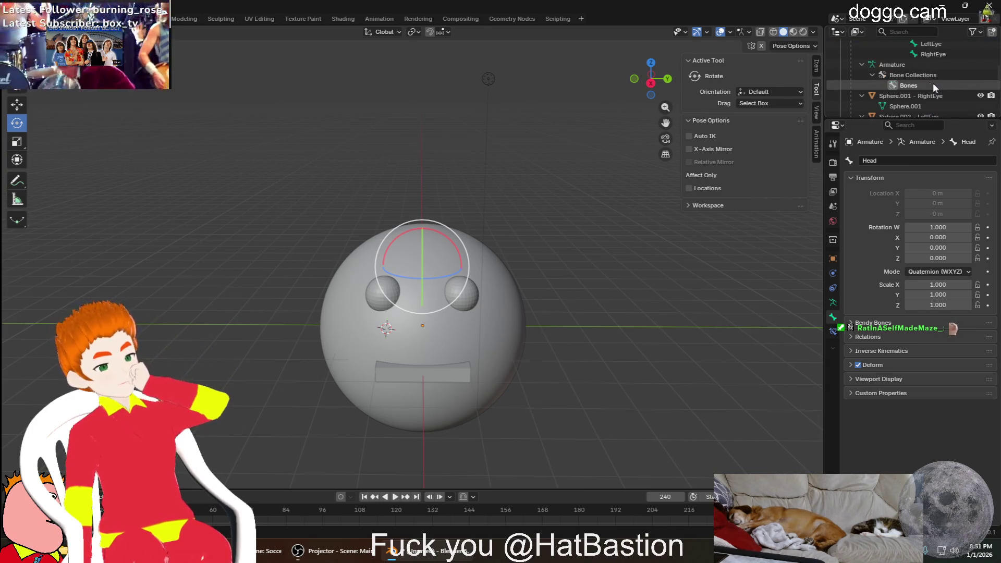
scroll(942, 90, down, 1)
click(927, 56)
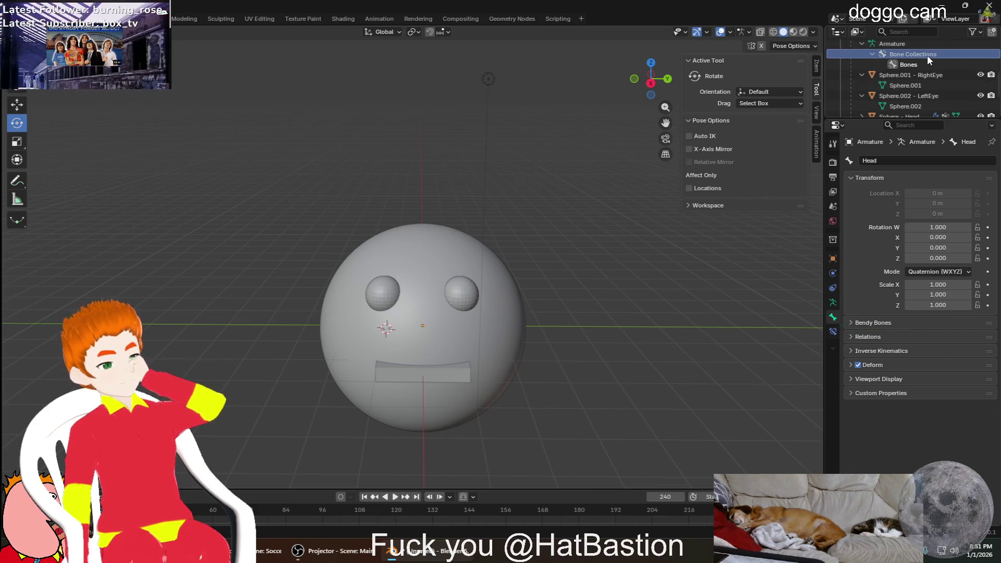
scroll(928, 94, down, 2)
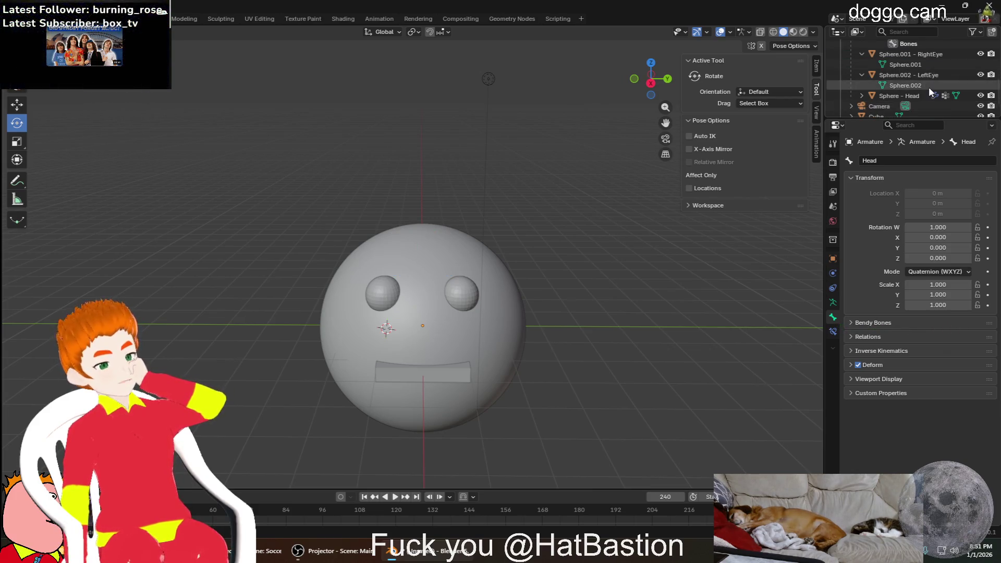
click(925, 94)
double_click(921, 95)
scroll(921, 95, down, 1)
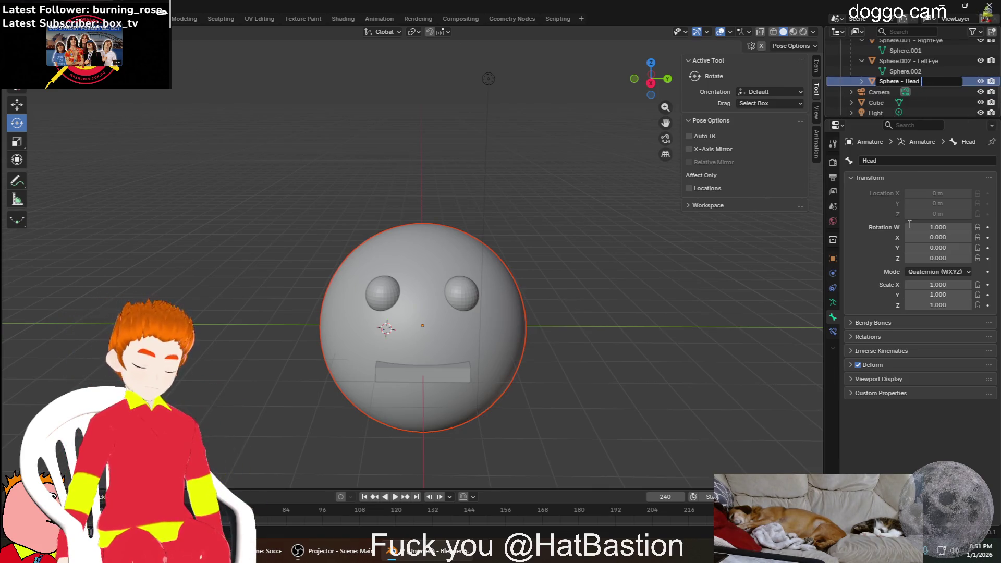
text( - BODY MESH)
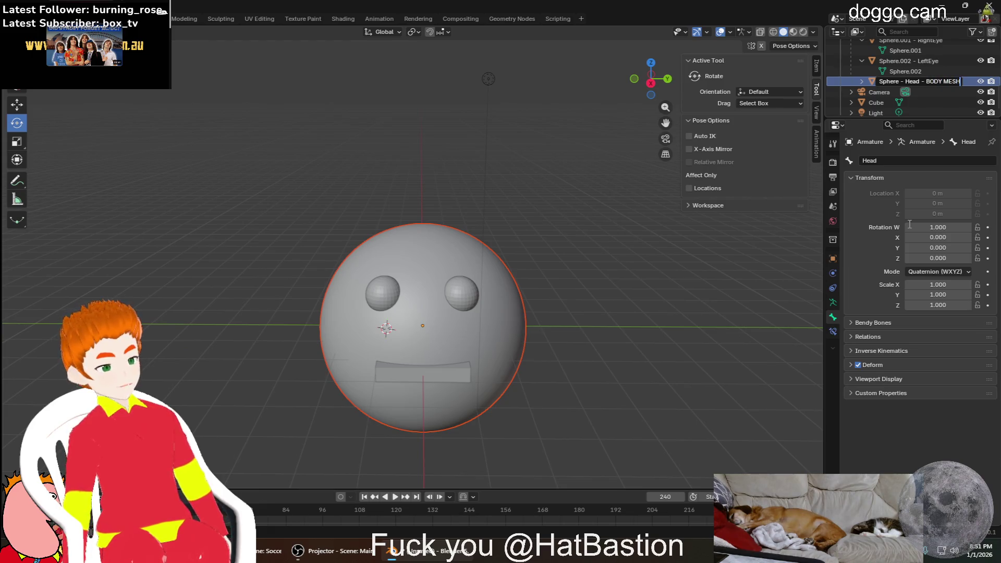
Confirm the name 'Sphere - Head - BODY MESH' and expand its Armature modifier in the Outliner
key(Return)
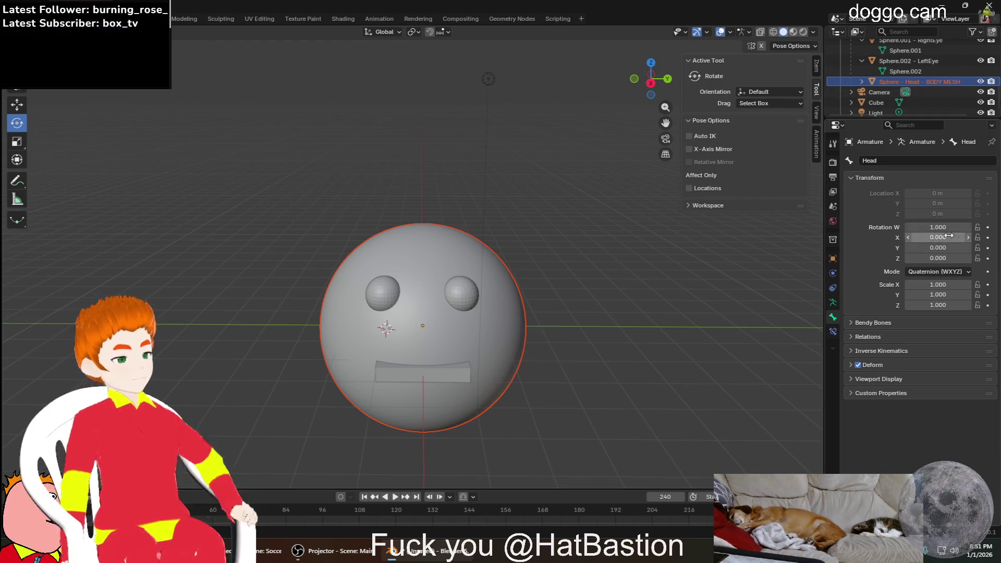
click(861, 82)
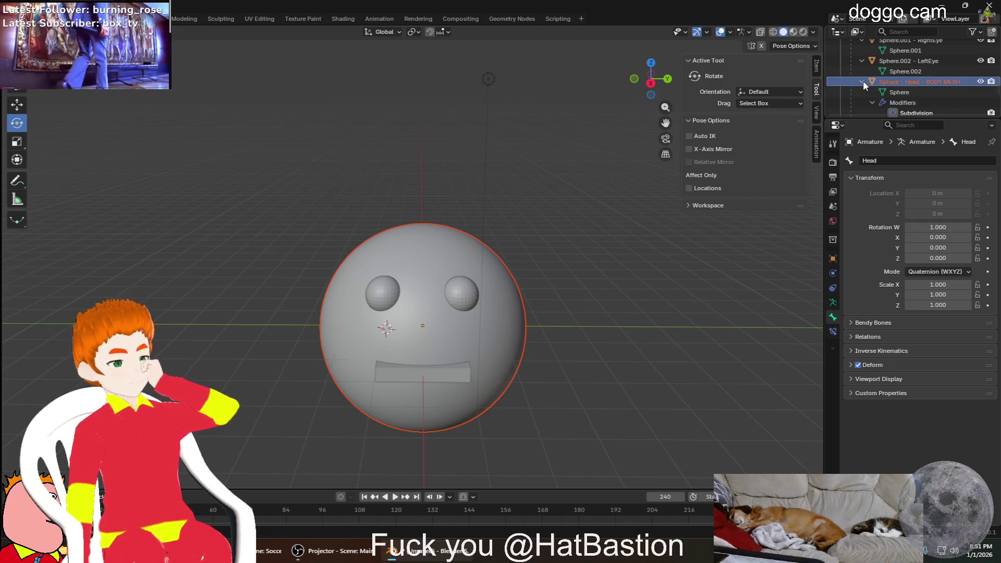
scroll(902, 88, down, 2)
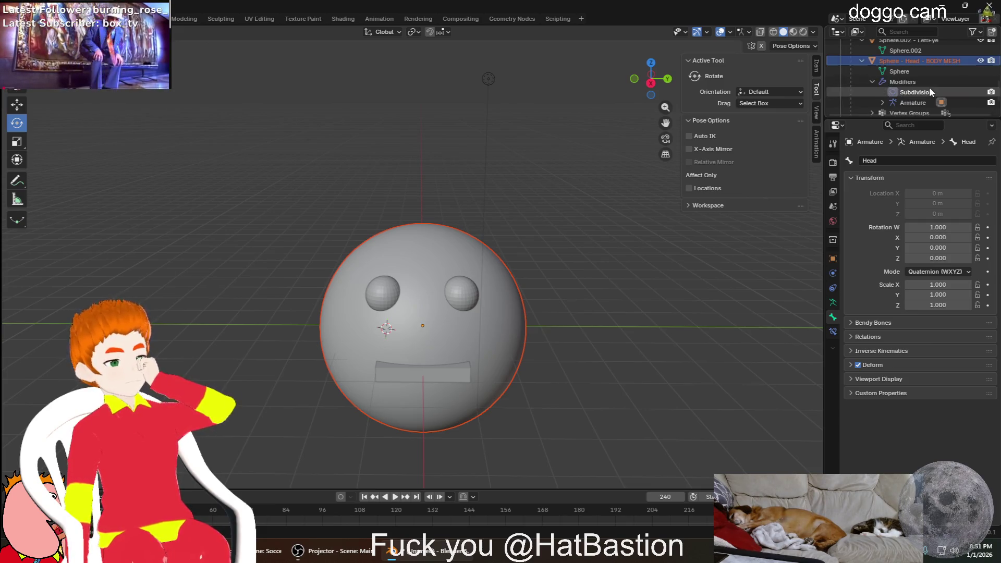
click(885, 101)
scroll(895, 93, down, 2)
scroll(914, 76, up, 2)
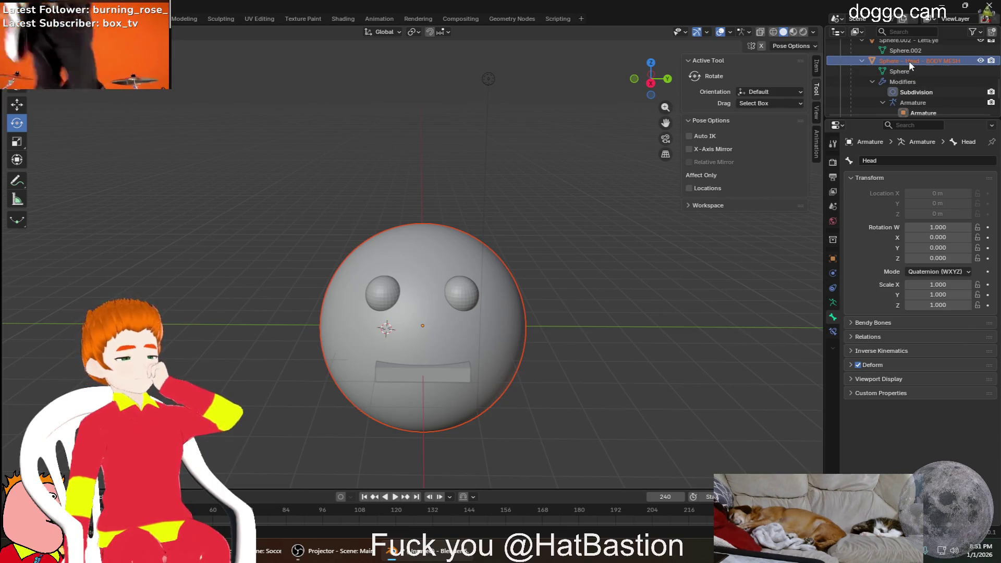
scroll(910, 61, up, 4)
scroll(944, 97, down, 1)
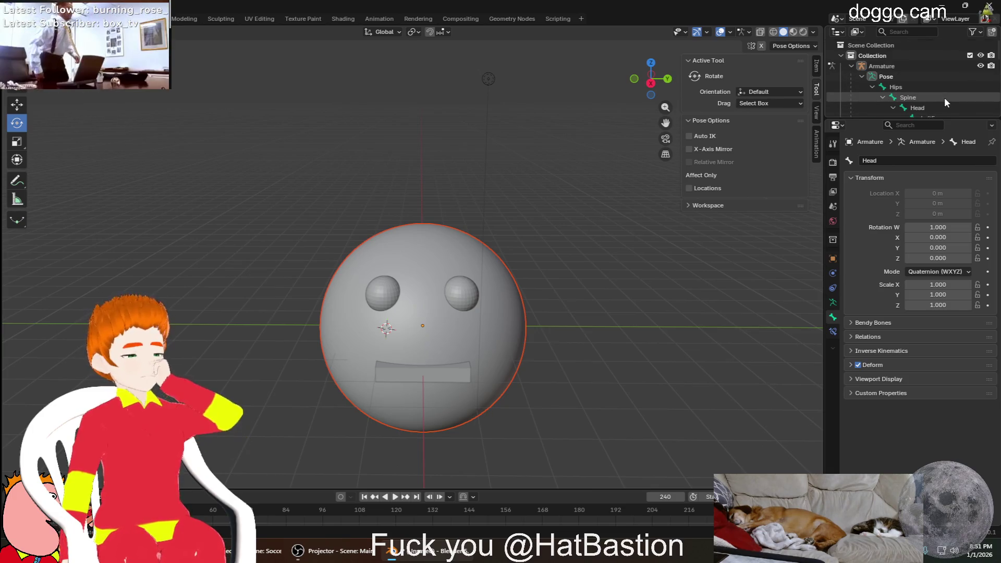
scroll(944, 98, down, 2)
scroll(954, 103, down, 1)
scroll(952, 98, down, 2)
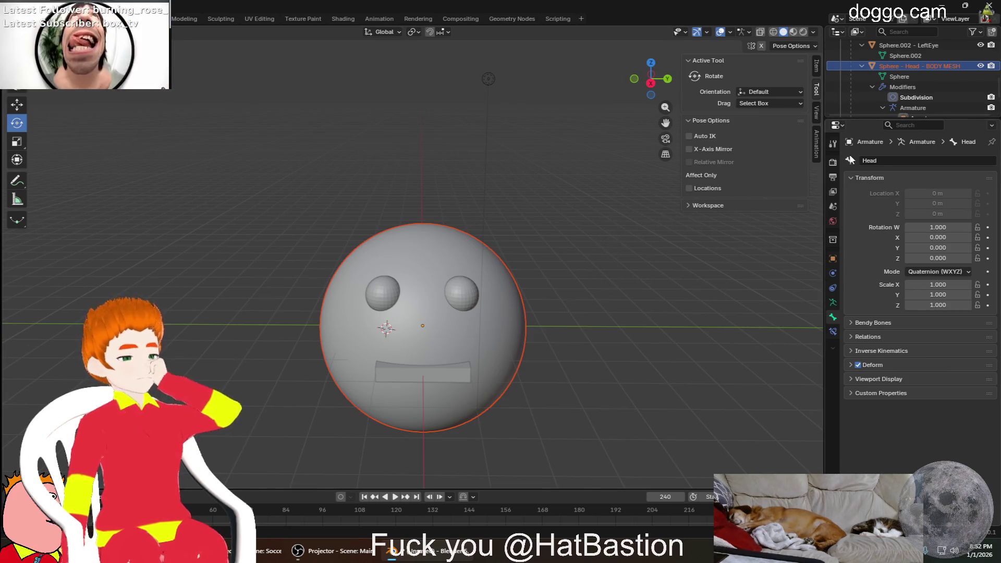
scroll(937, 113, down, 2)
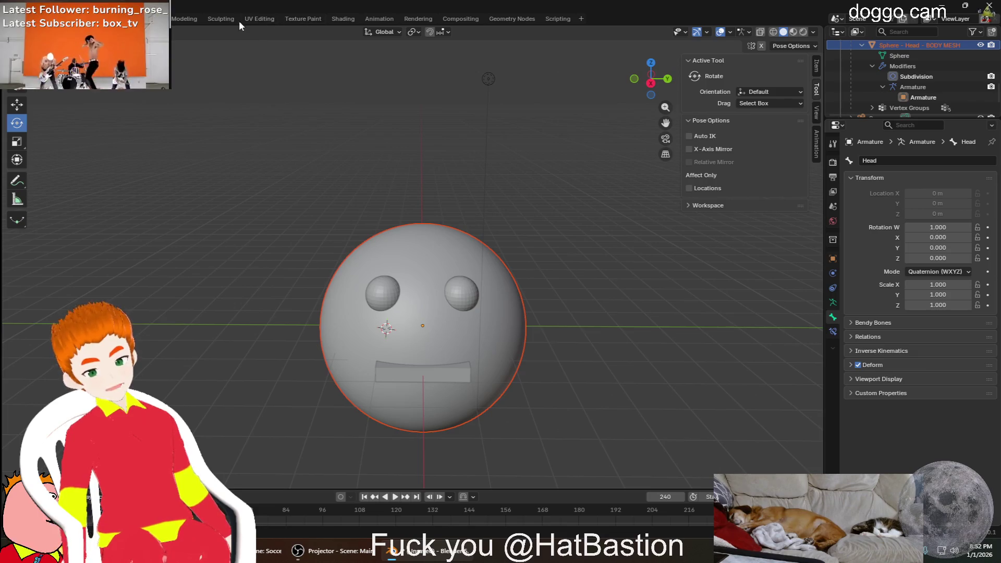
click(310, 18)
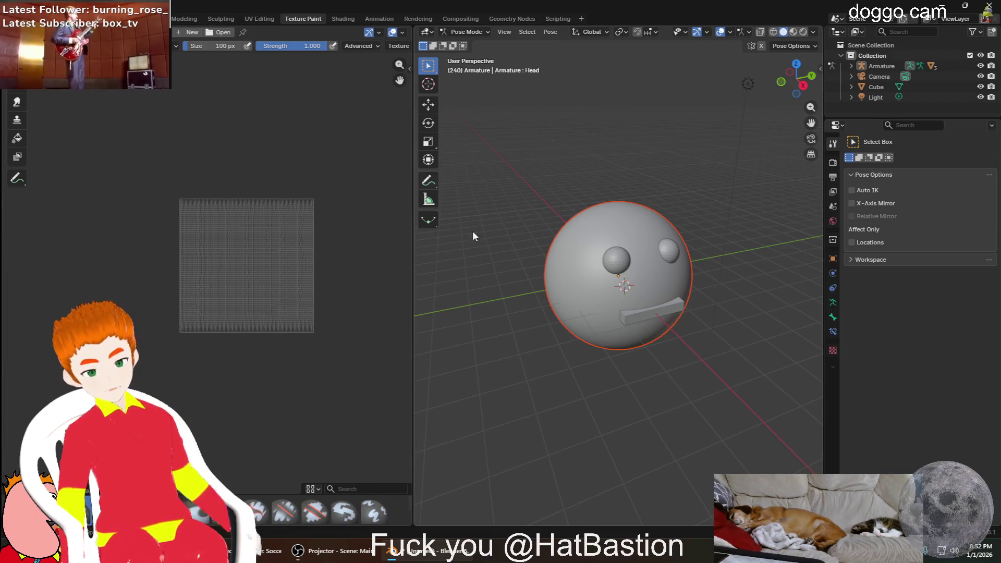
click(484, 192)
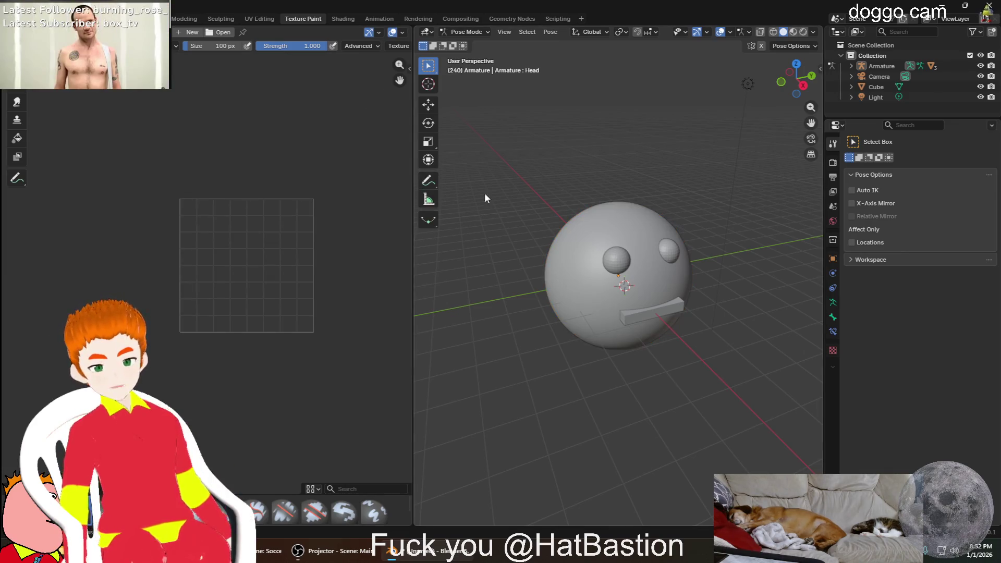
key(ctrl+z)
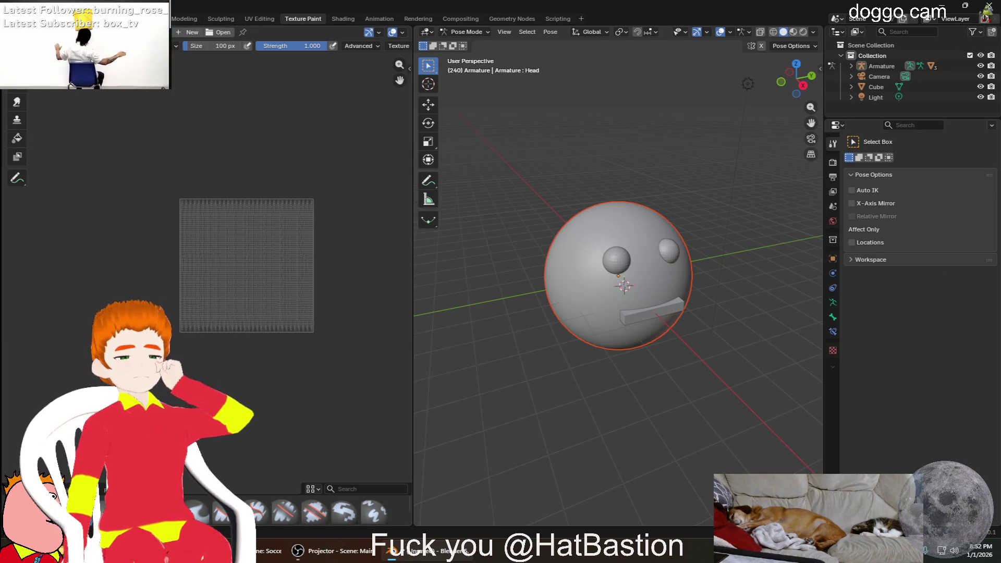
click(156, 18)
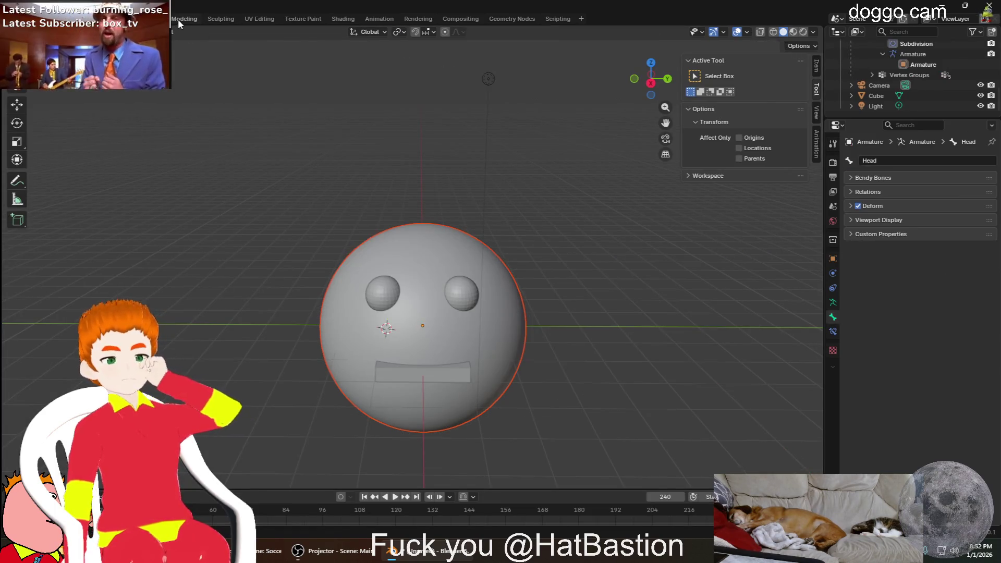
In the Modeling workspace, make the head sphere active in Object Mode and enter Weight Paint
click(178, 20)
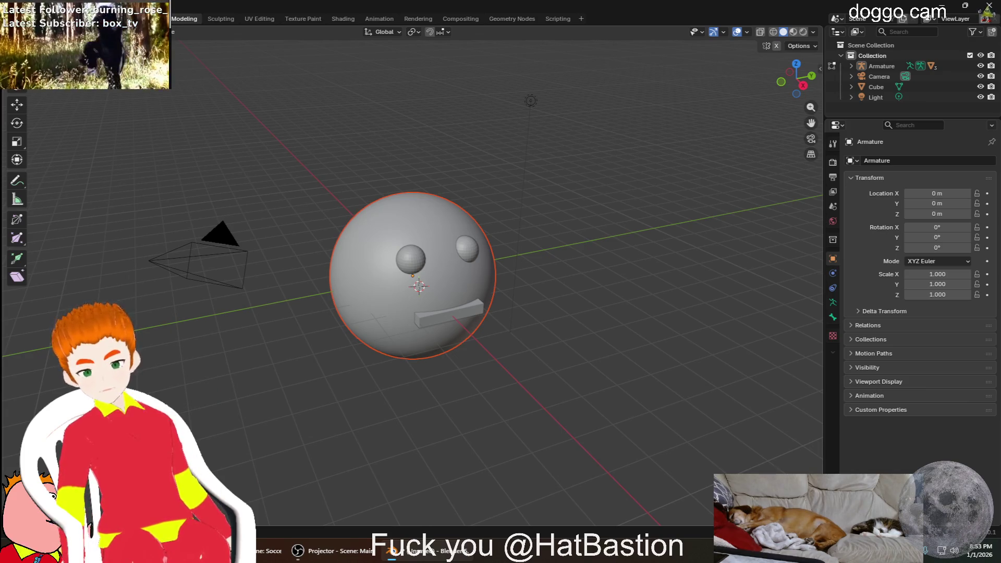
key(Tab)
click(392, 159)
click(461, 234)
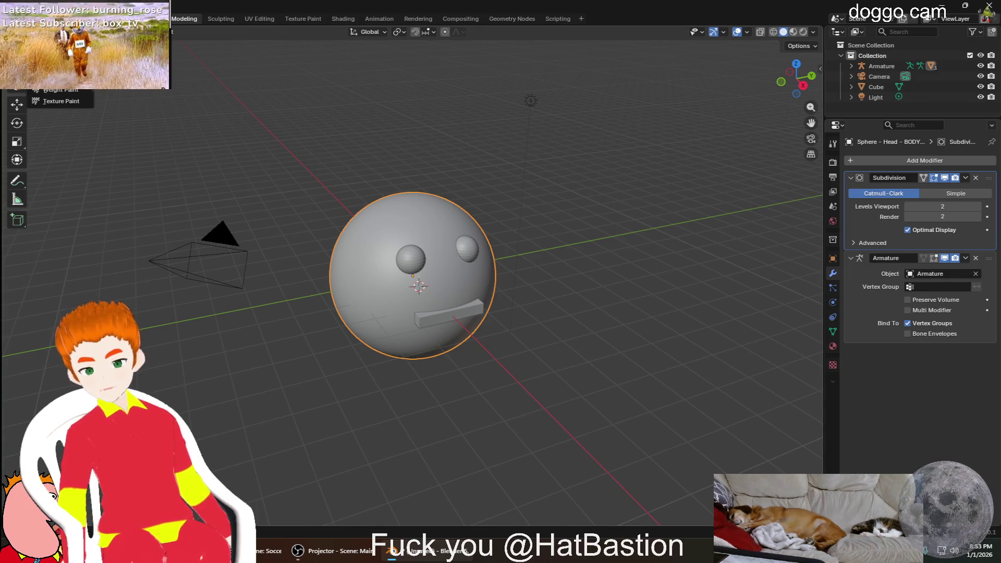
click(64, 91)
scroll(486, 292, up, 5)
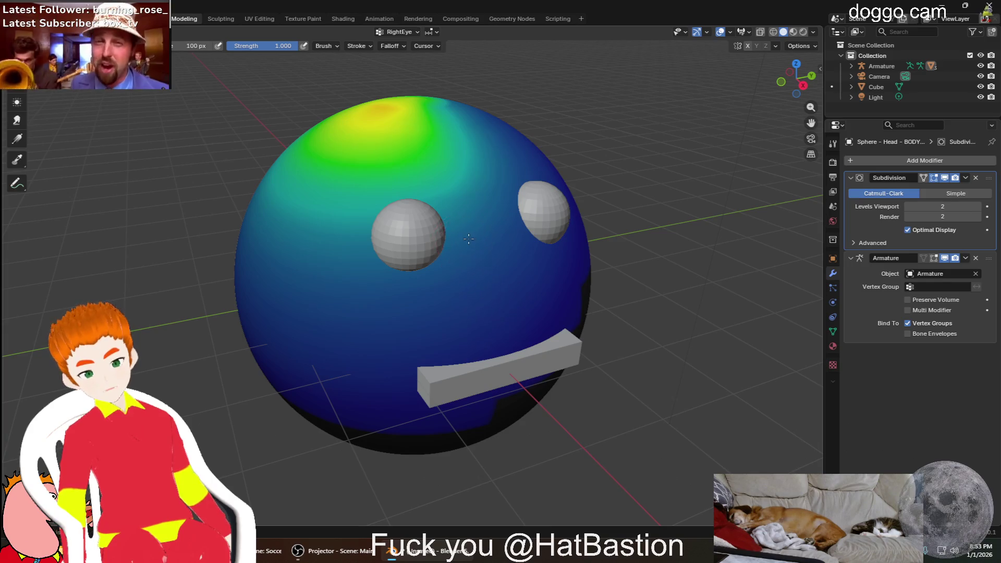
View the head's weight paint from a low angle and select the Armature object in the Outliner
click(594, 270)
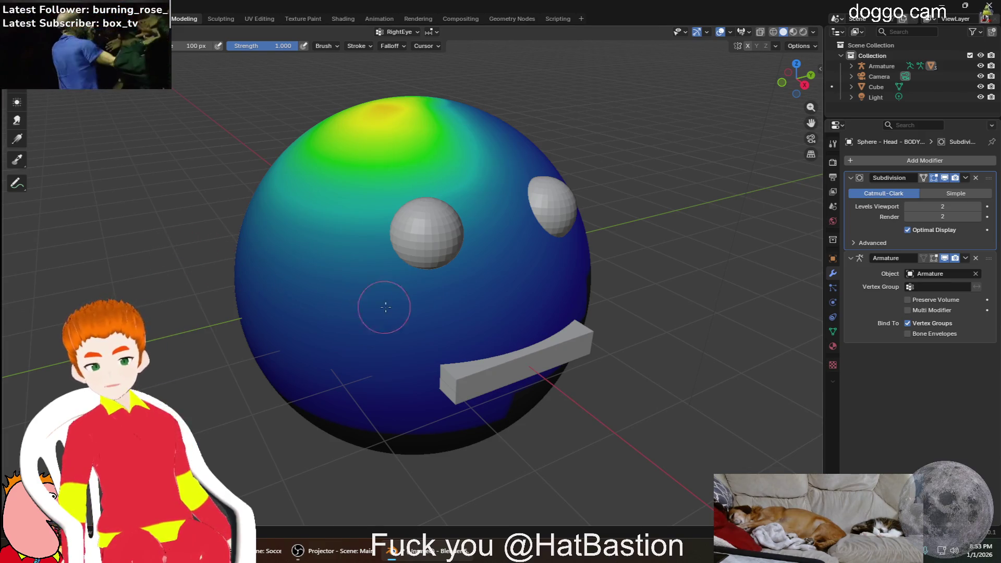
scroll(441, 291, up, 5)
scroll(443, 294, up, 5)
scroll(427, 259, down, 3)
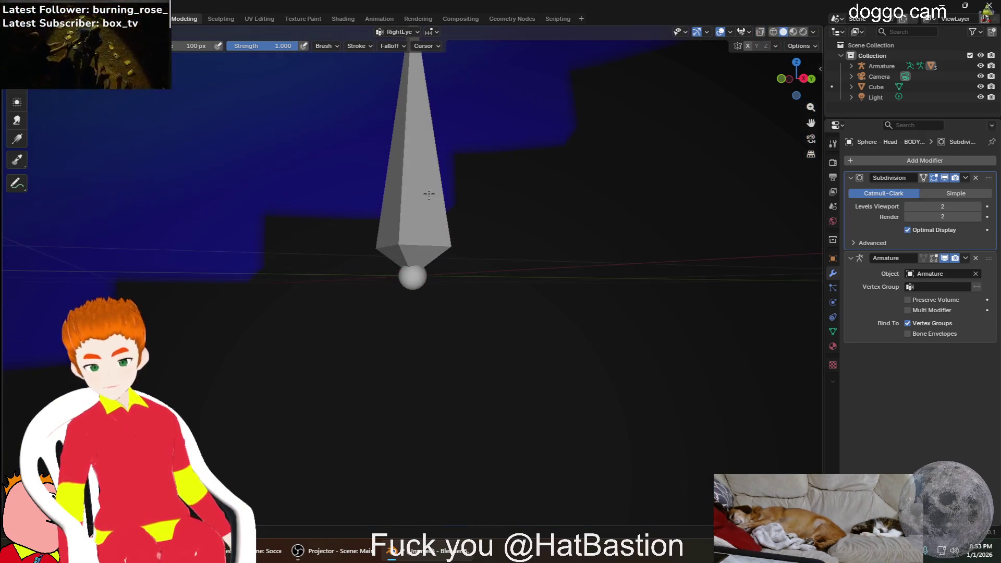
scroll(449, 210, down, 2)
scroll(450, 209, down, 2)
middle_drag(450, 209, 448, 266)
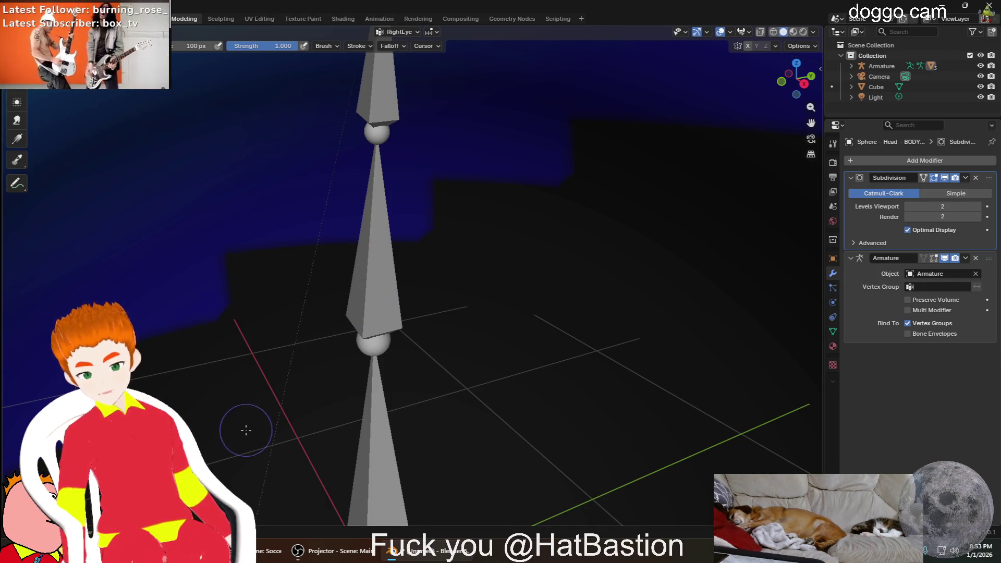
scroll(313, 332, down, 5)
scroll(313, 332, down, 3)
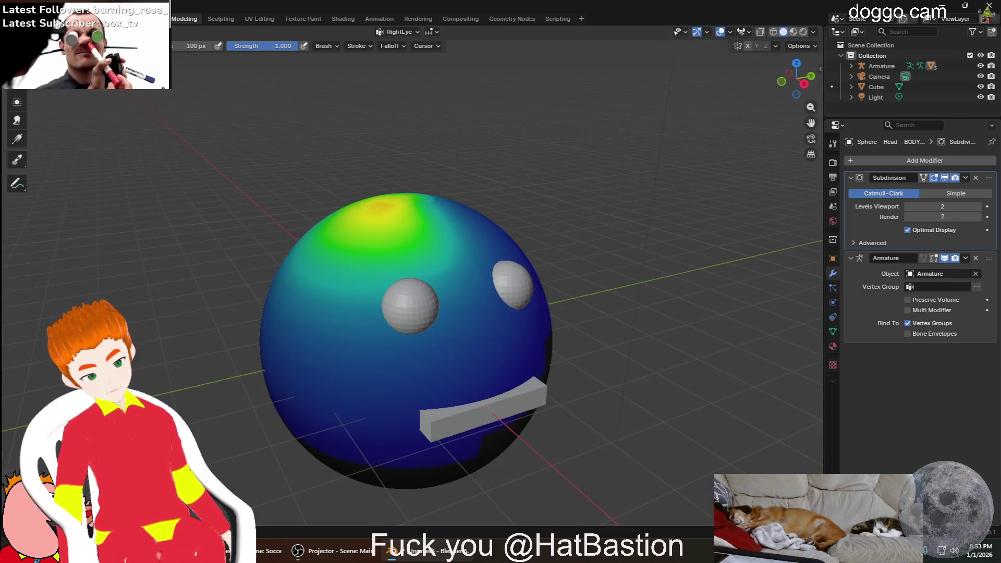
click(879, 67)
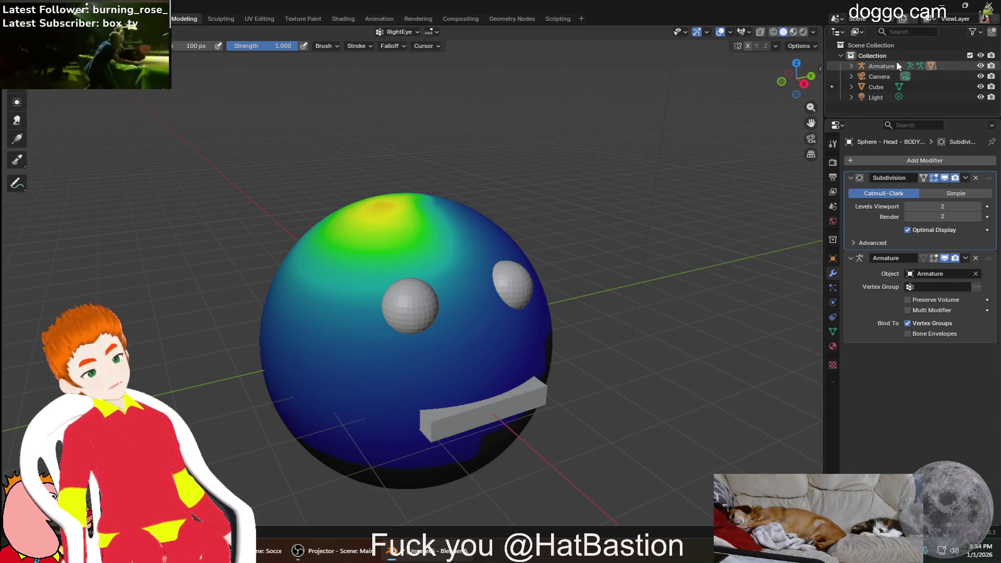
Expand Armature > Hips > Spine > Head in the Outliner and choose the LeftEye bone
click(852, 66)
scroll(884, 81, down, 3)
scroll(884, 81, up, 1)
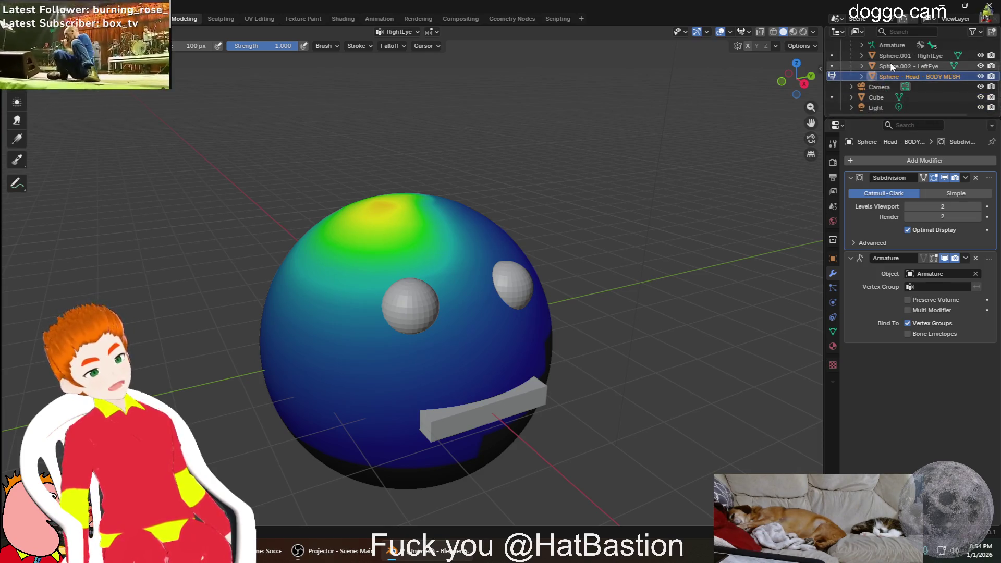
scroll(890, 62, up, 1)
click(863, 65)
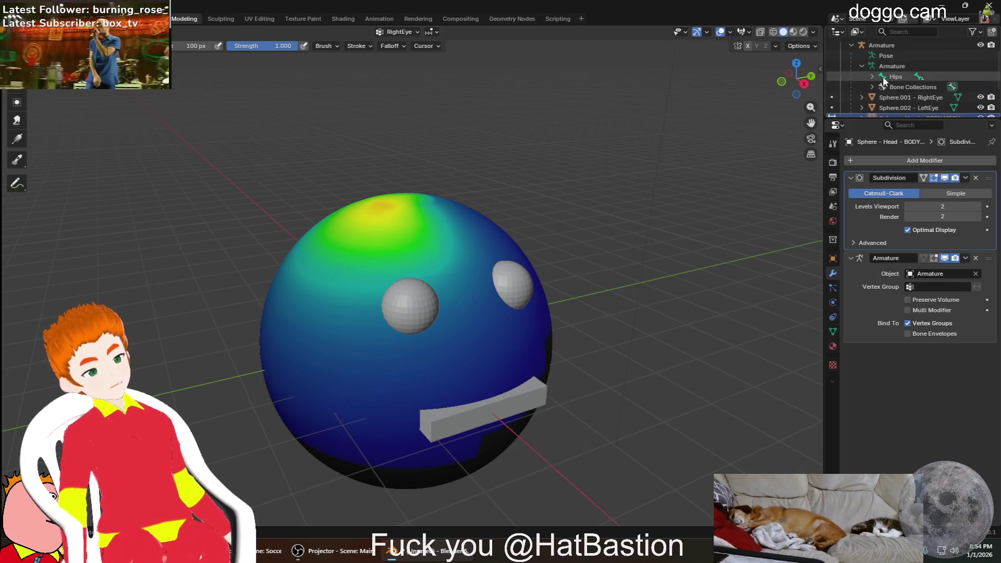
click(873, 76)
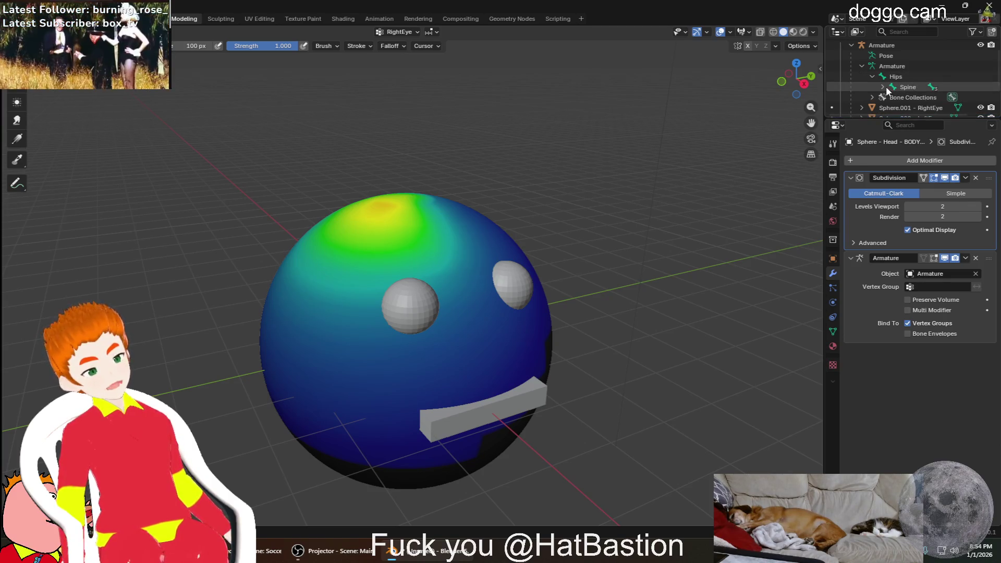
click(883, 87)
scroll(896, 70, down, 2)
click(893, 55)
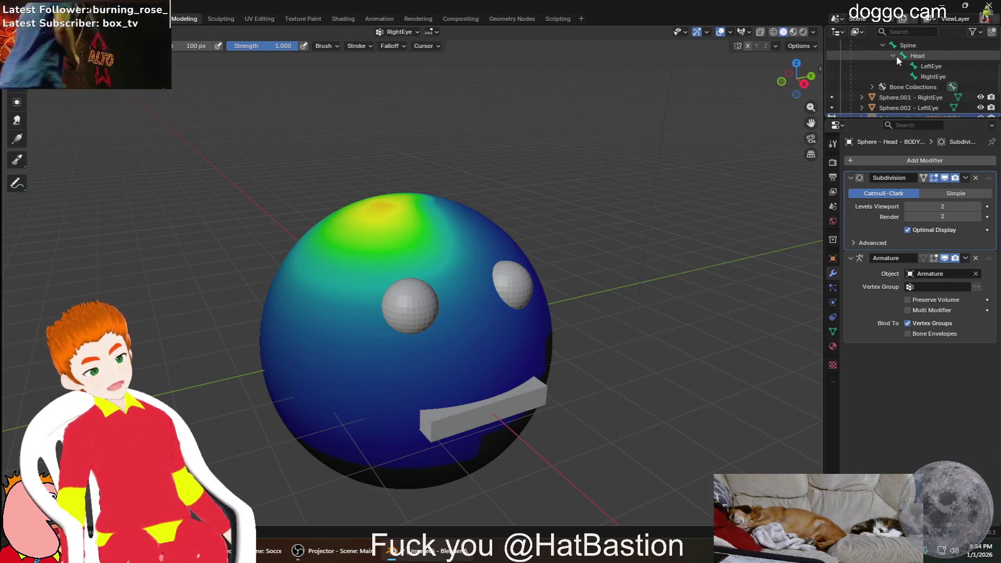
click(928, 66)
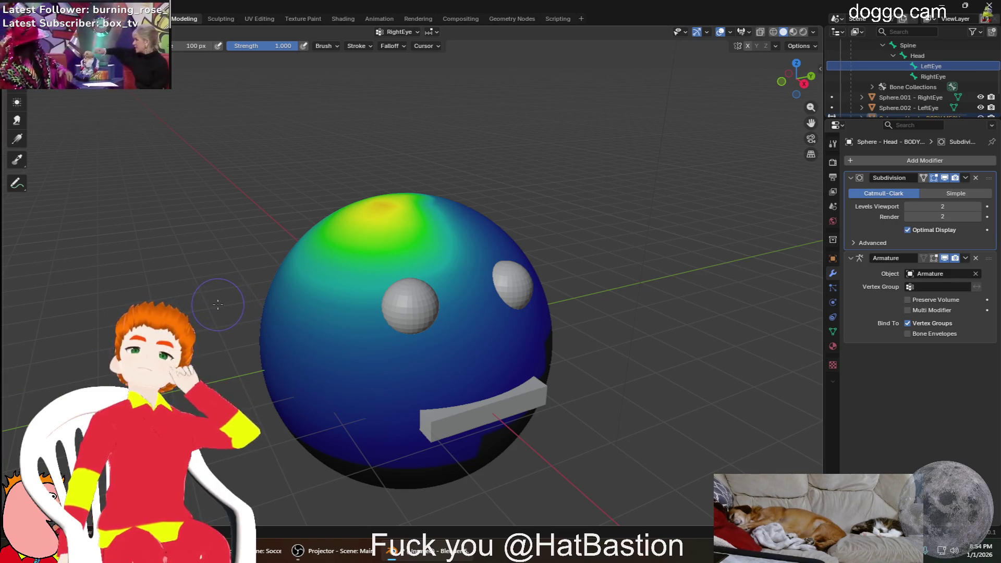
Paint low LeftEye weight over the green patch while orbiting the head, then switch to RightEye
mouse_move(218, 304)
middle_down()
mouse_move(163, 232)
mouse_move(212, 287)
middle_up()
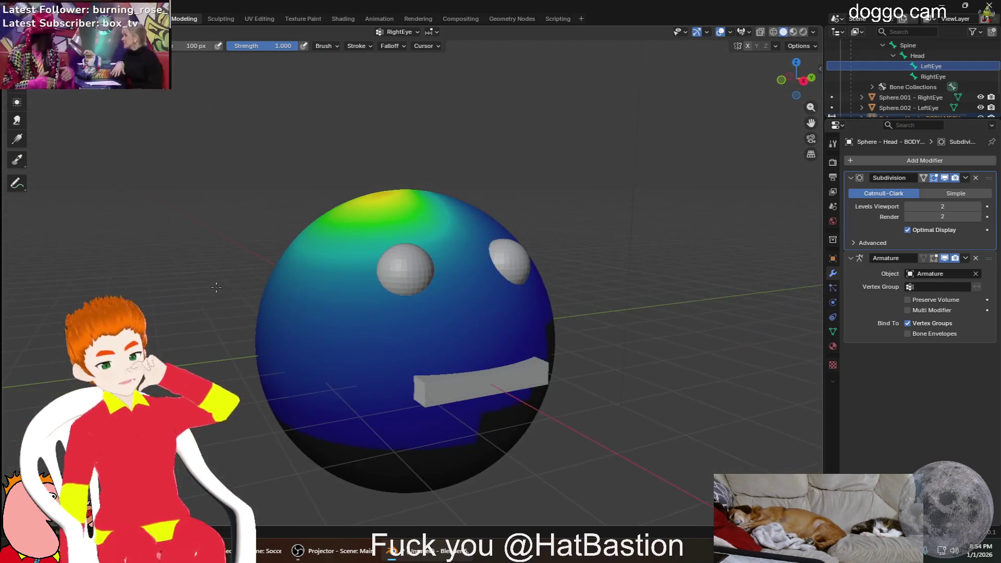
scroll(552, 342, up, 5)
scroll(554, 348, up, 2)
scroll(554, 347, down, 5)
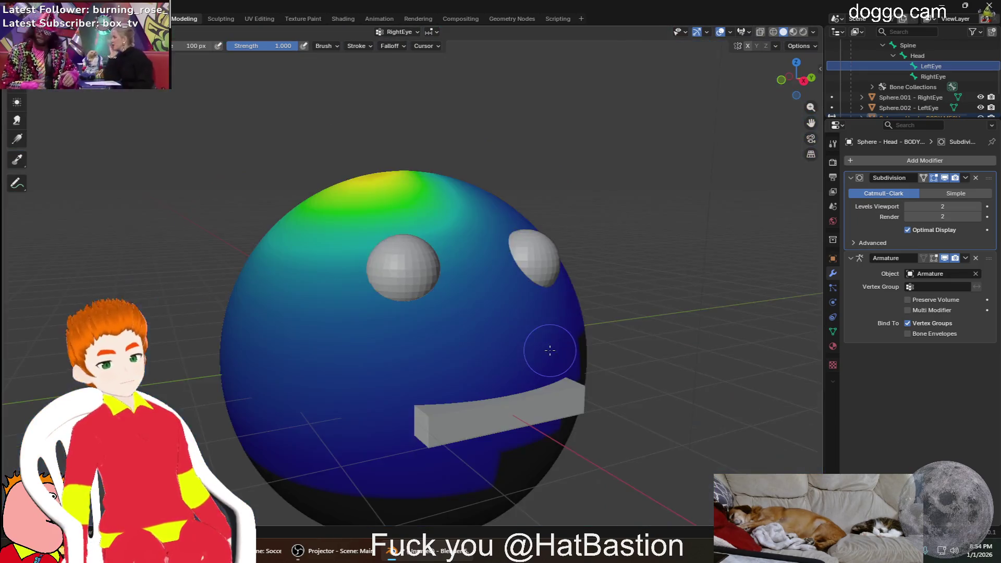
scroll(547, 346, down, 3)
middle_drag(511, 319, 465, 342)
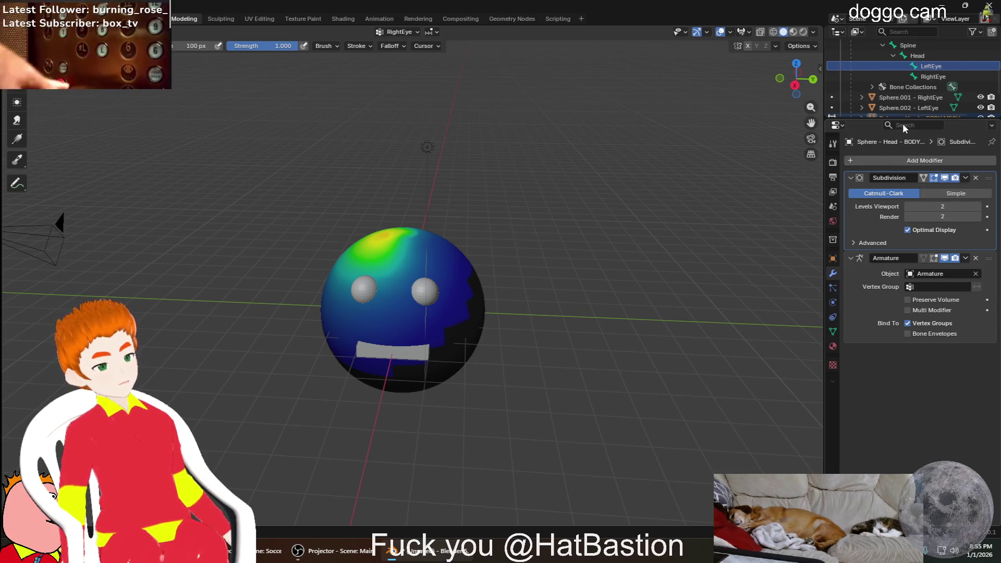
scroll(907, 78, down, 2)
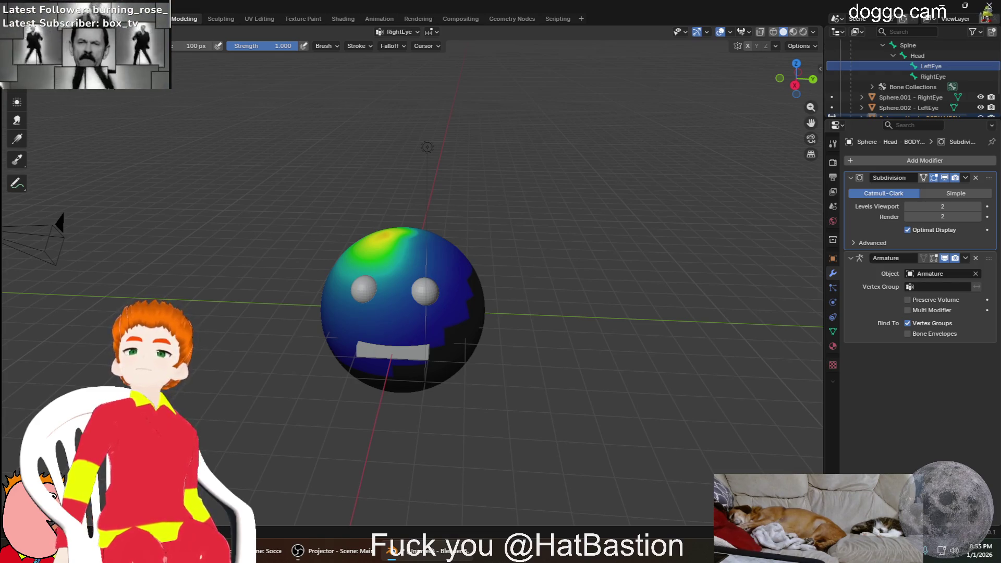
middle_drag(219, 348, 391, 234)
mouse_move(392, 235)
mouse_down()
mouse_move(432, 228)
mouse_move(264, 284)
mouse_up()
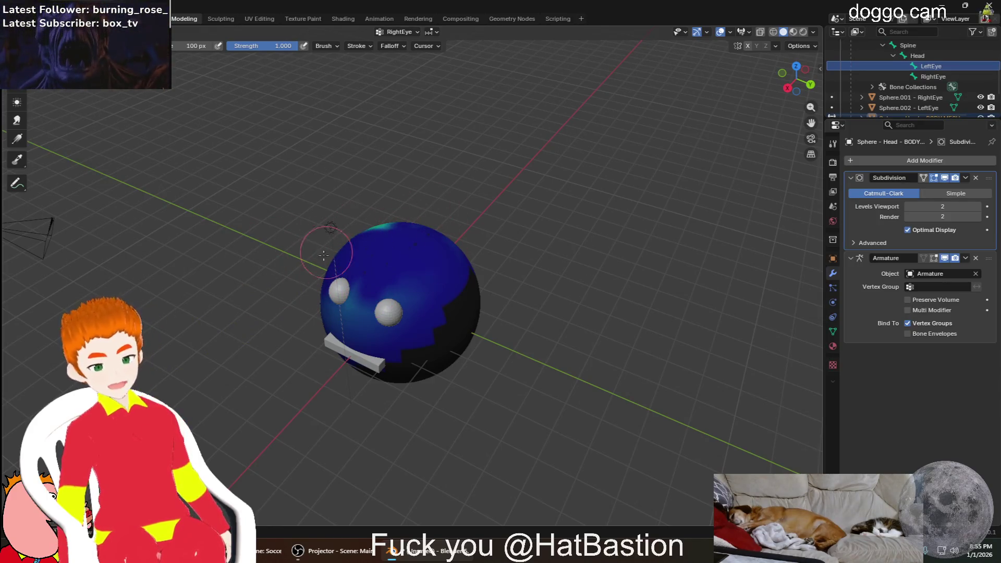
middle_drag(360, 273, 360, 314)
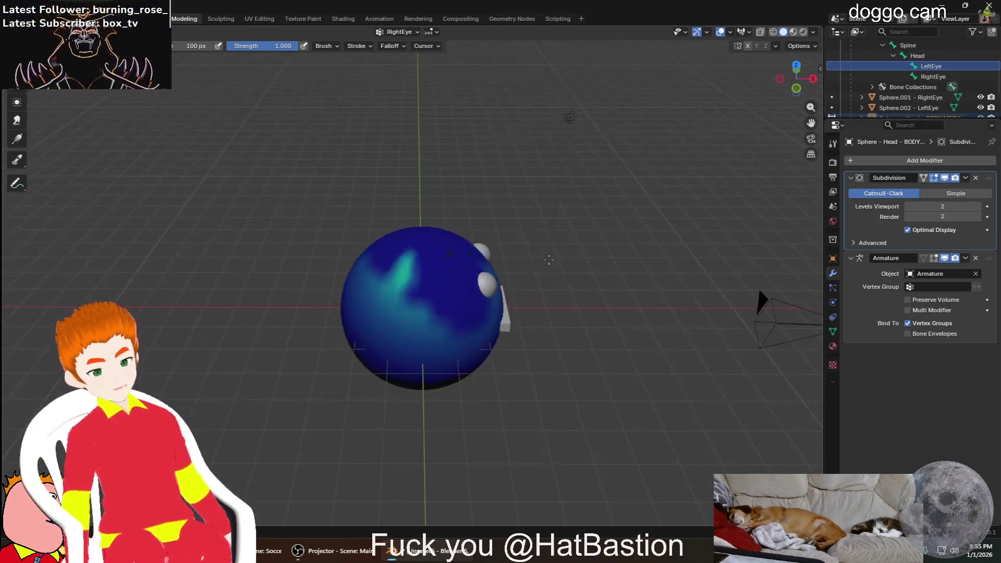
drag(359, 315, 470, 330)
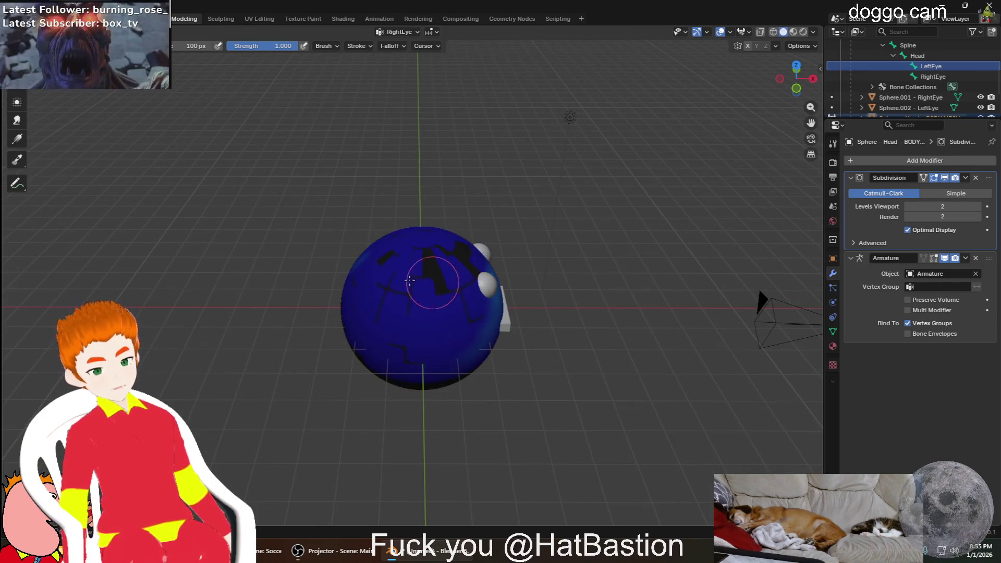
mouse_move(445, 354)
middle_down()
mouse_move(439, 245)
mouse_move(423, 277)
middle_up()
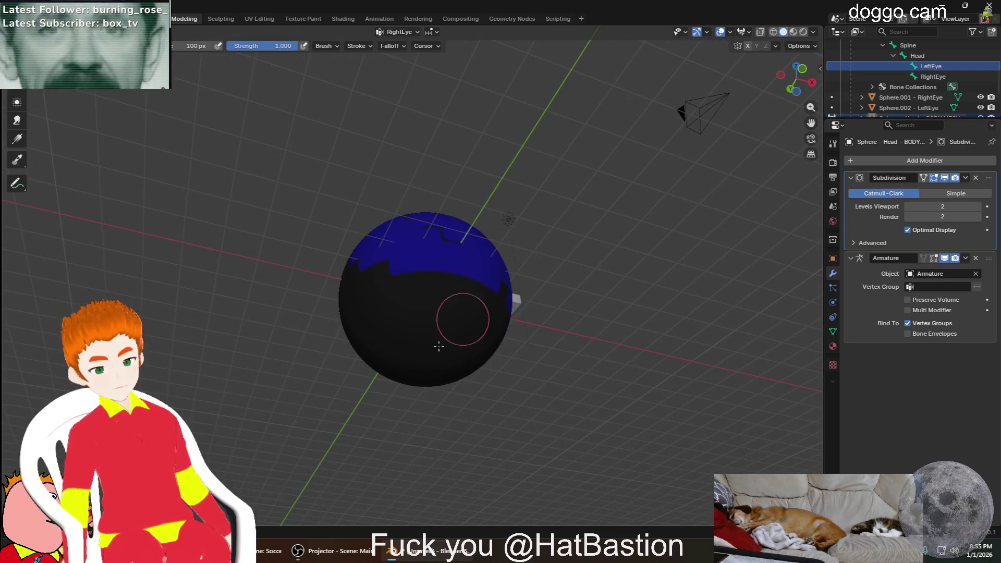
middle_drag(550, 306, 483, 280)
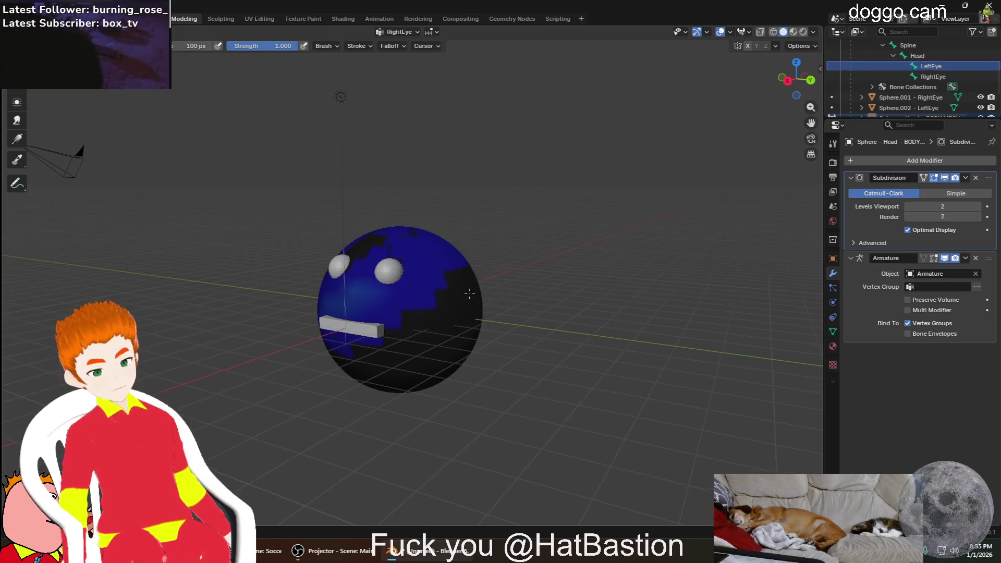
middle_drag(469, 274, 428, 296)
scroll(435, 280, up, 5)
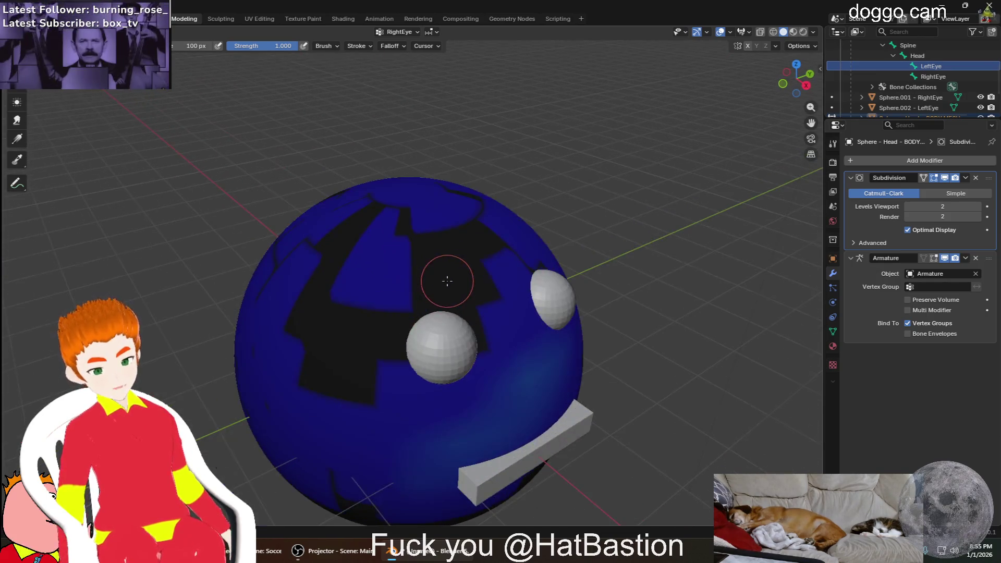
scroll(447, 282, up, 2)
scroll(463, 320, down, 1)
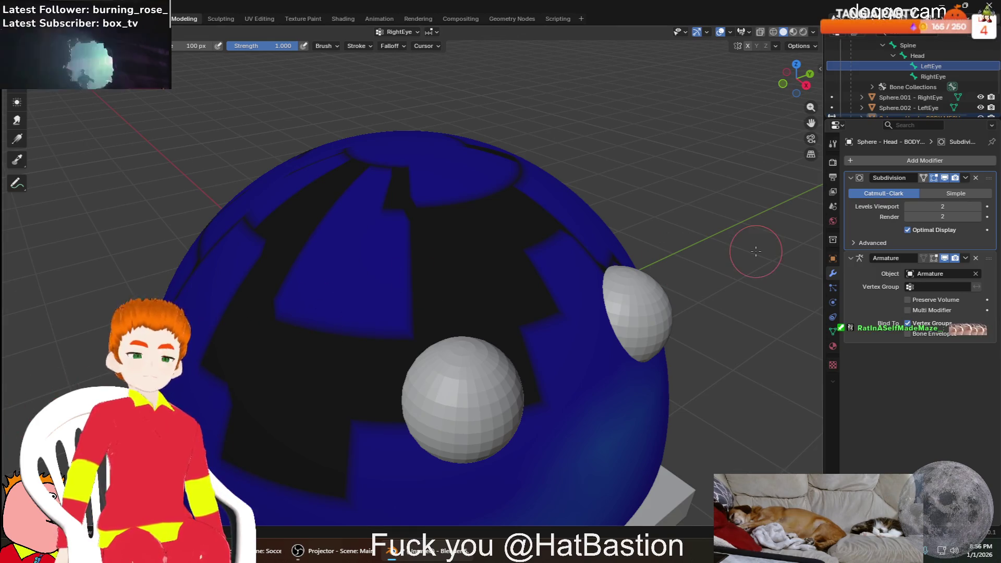
click(938, 77)
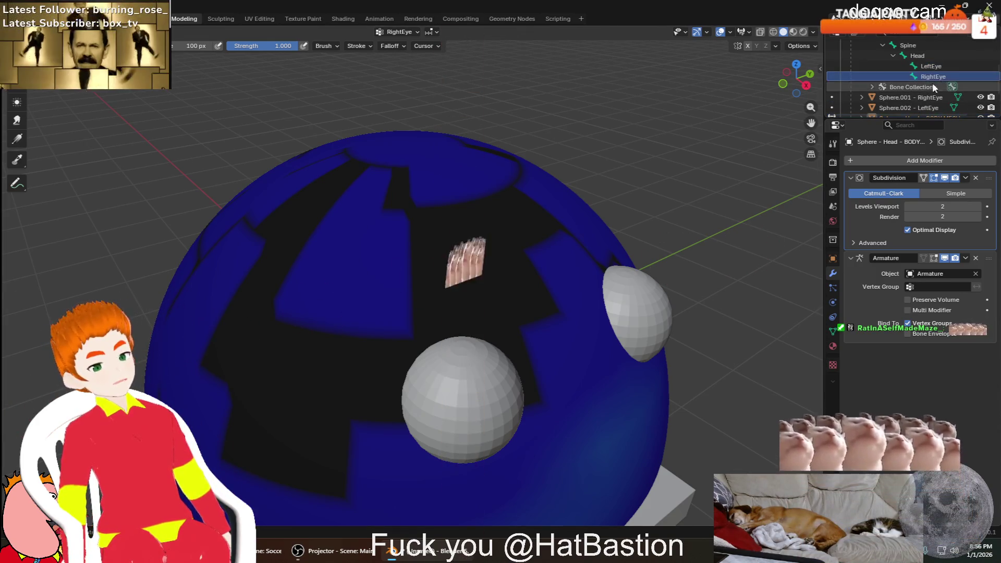
scroll(575, 321, down, 3)
Undo the recent weight strokes and return the head sphere to Object Mode
mouse_move(738, 152)
middle_down()
mouse_move(662, 226)
mouse_move(341, 212)
mouse_move(510, 234)
middle_up()
middle_drag(561, 254, 666, 257)
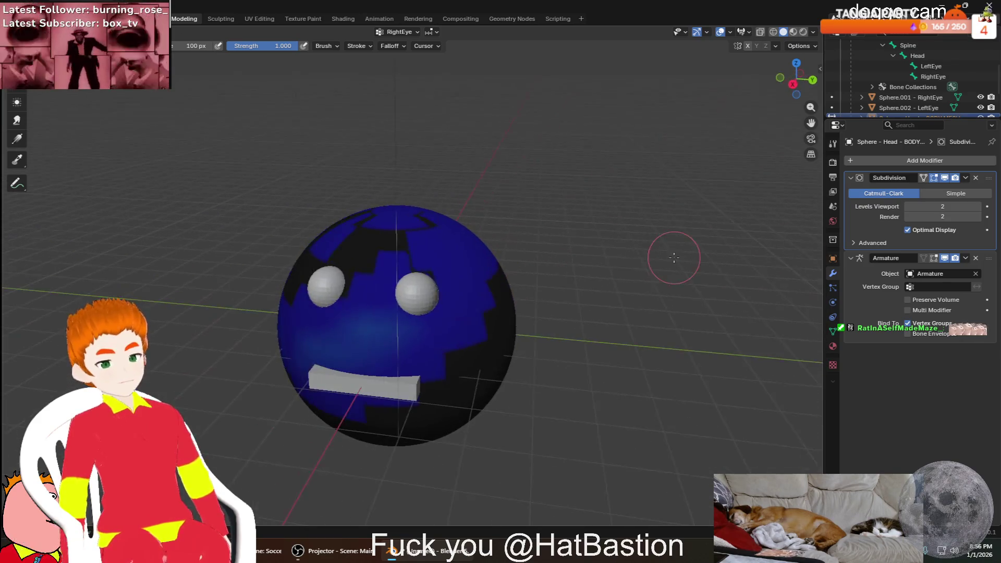
key(ctrl+z)
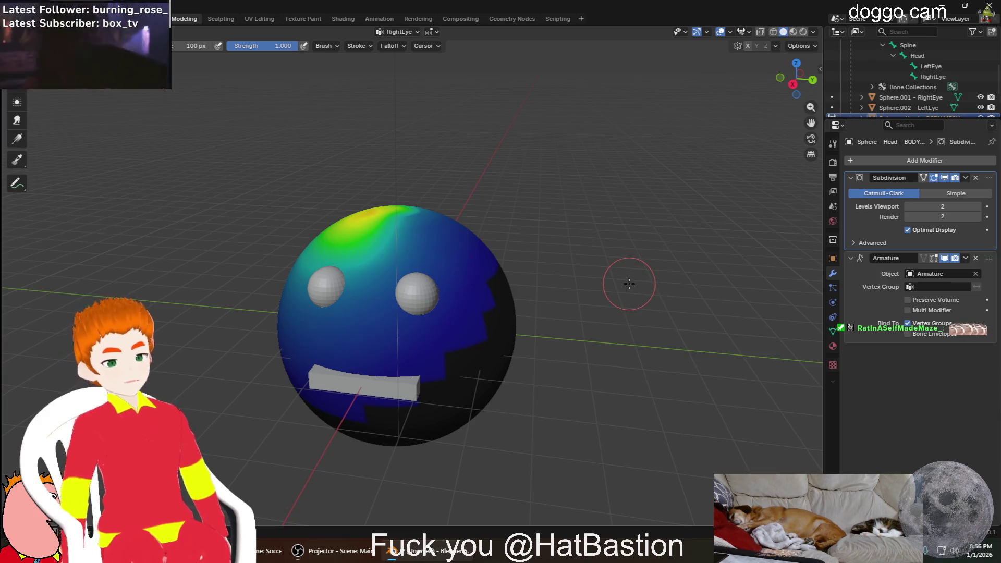
key(ctrl+Tab)
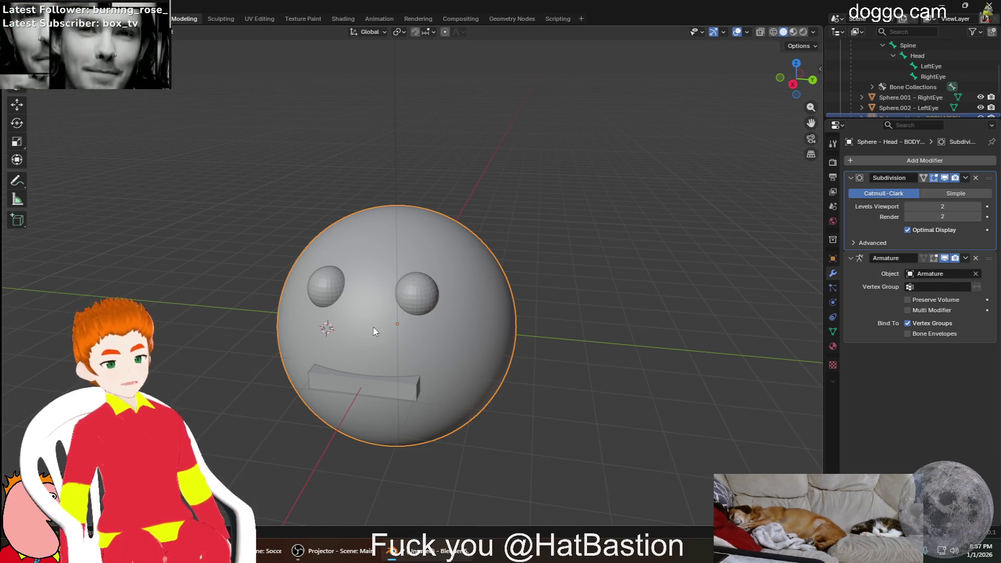
scroll(384, 324, up, 5)
scroll(222, 226, down, 3)
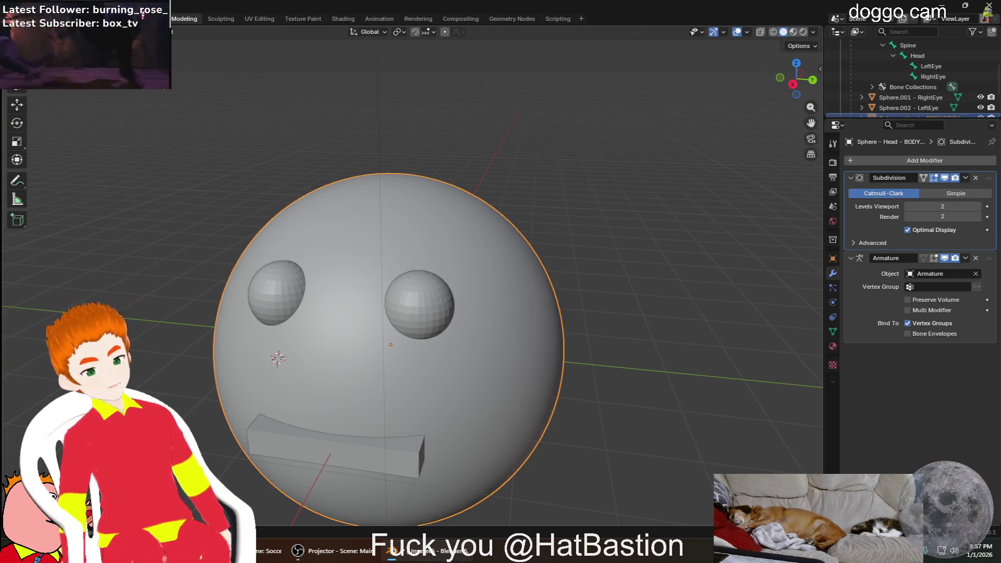
Orbit the head in Object Mode and bring up the interaction mode dropdown
middle_drag(339, 357, 464, 407)
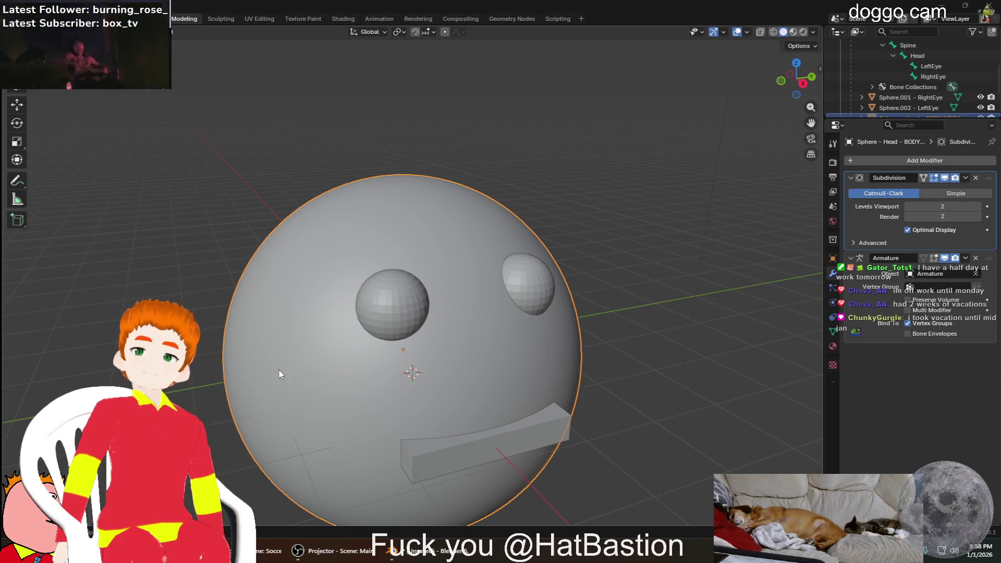
click(32, 31)
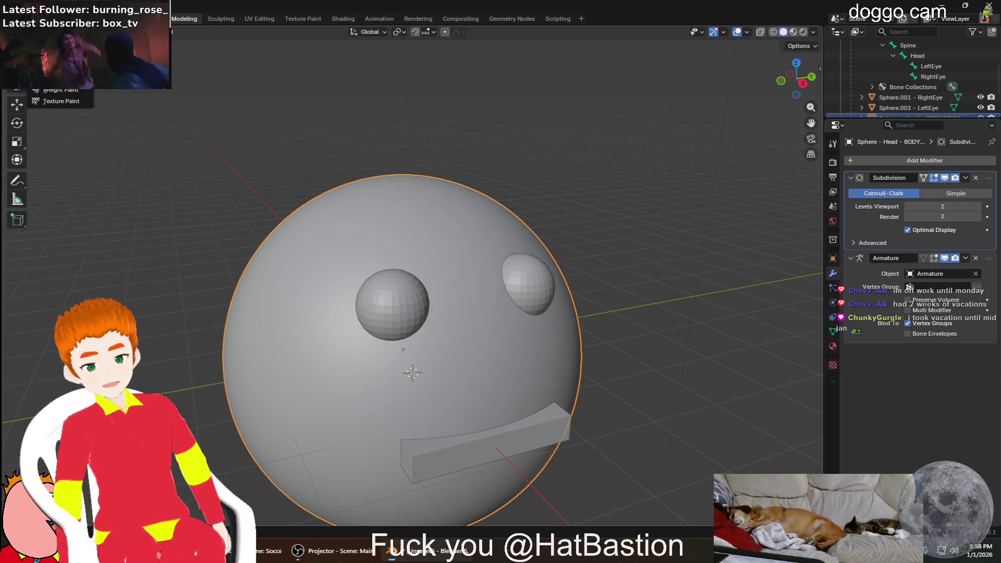
Enter Weight Paint on the head briefly, then return the mesh to Object Mode
click(60, 89)
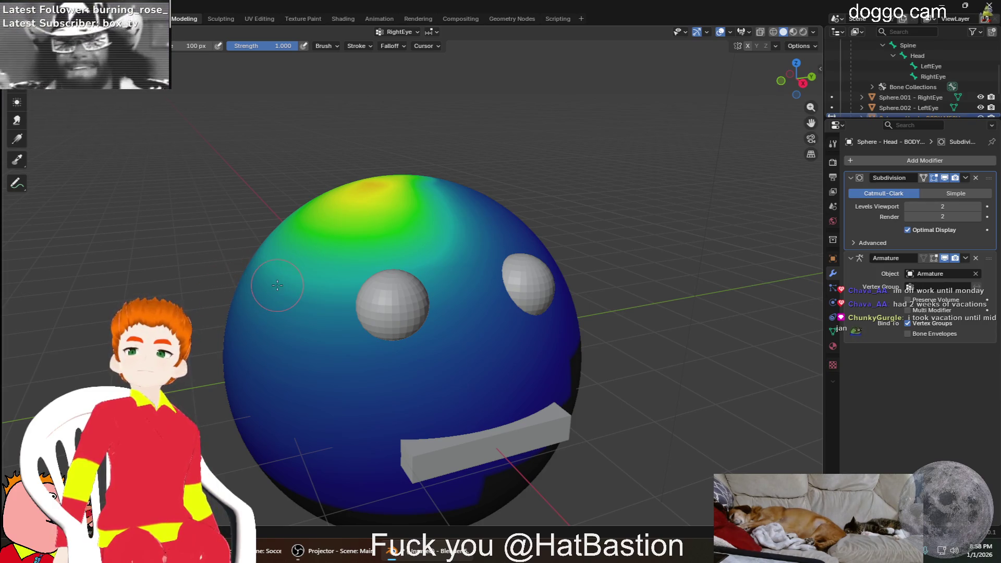
scroll(227, 261, up, 5)
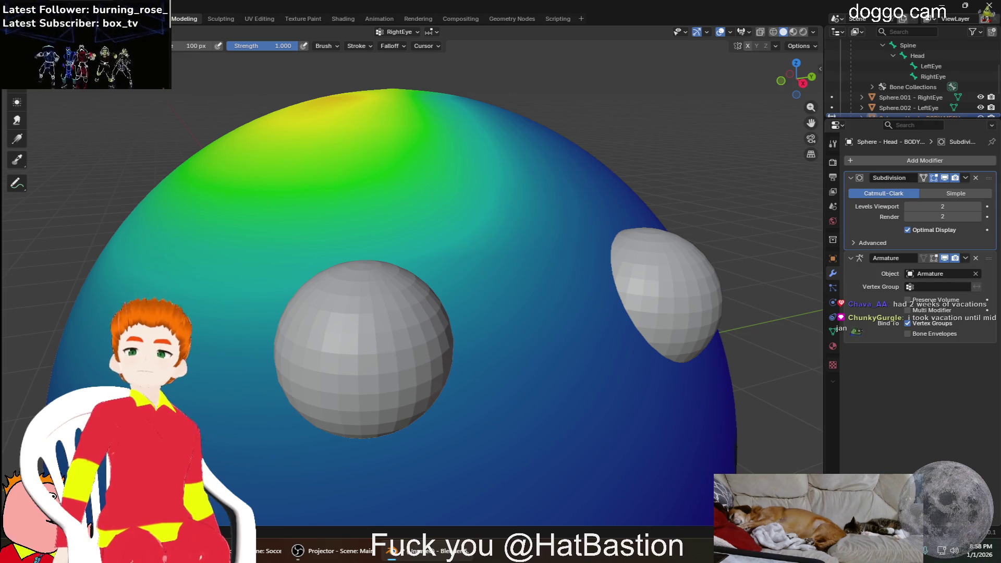
scroll(366, 351, up, 5)
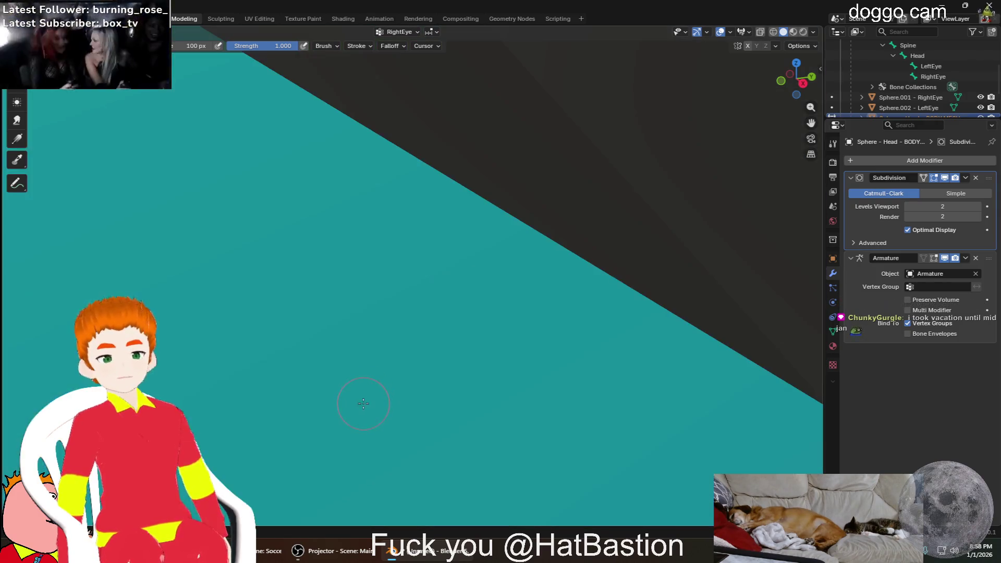
scroll(368, 376, up, 3)
scroll(391, 314, up, 1)
scroll(403, 300, down, 1)
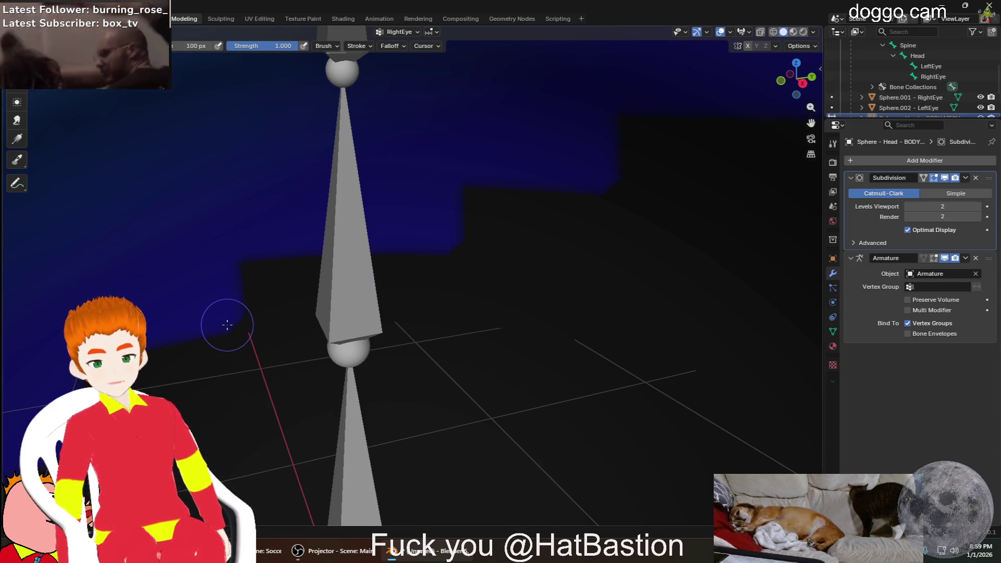
scroll(302, 290, down, 3)
scroll(290, 301, down, 3)
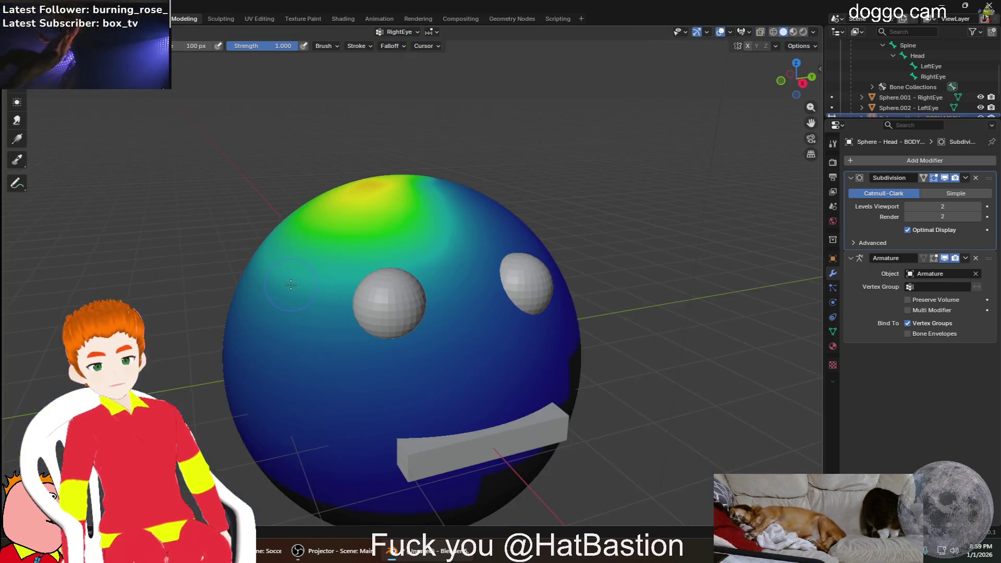
key(ctrl+Tab)
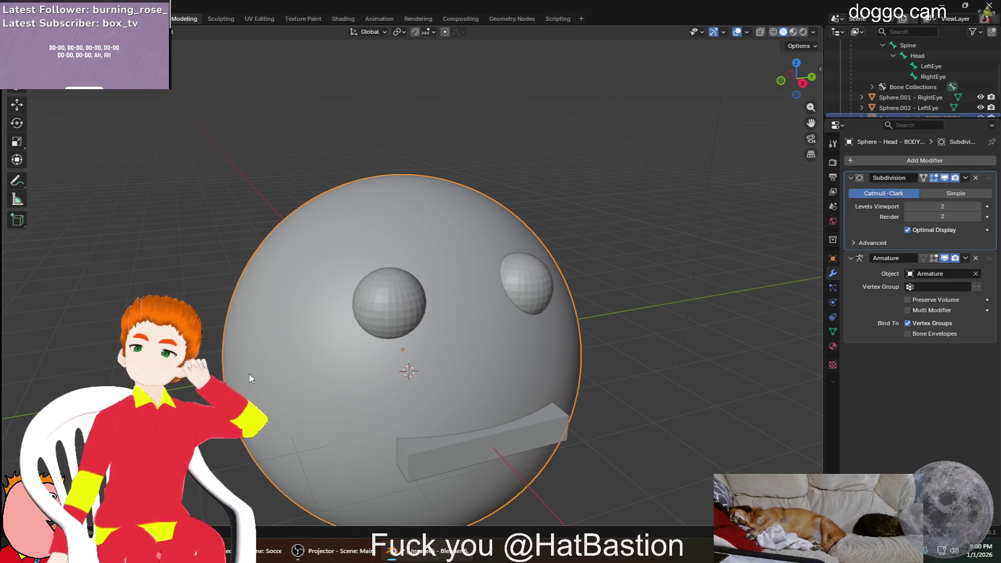
scroll(539, 304, up, 5)
scroll(451, 292, up, 3)
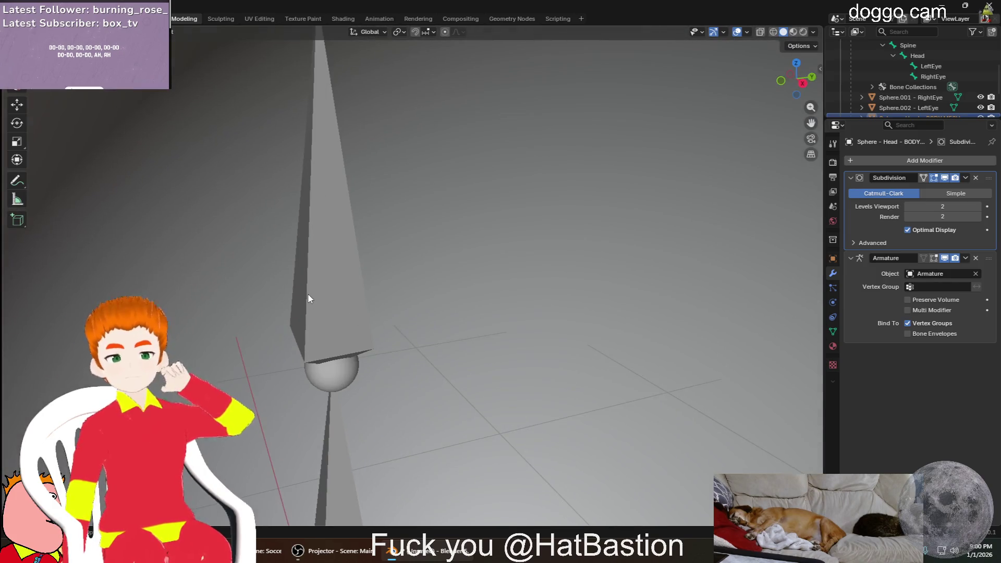
Select the armature inside the head as the active object
click(308, 293)
scroll(308, 293, down, 5)
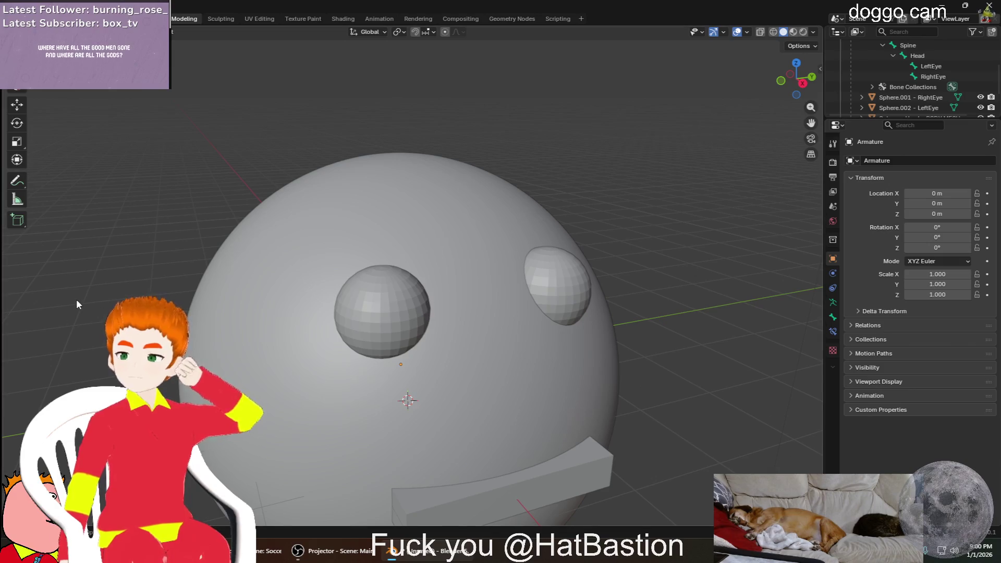
scroll(76, 299, down, 2)
middle_drag(76, 347, 75, 337)
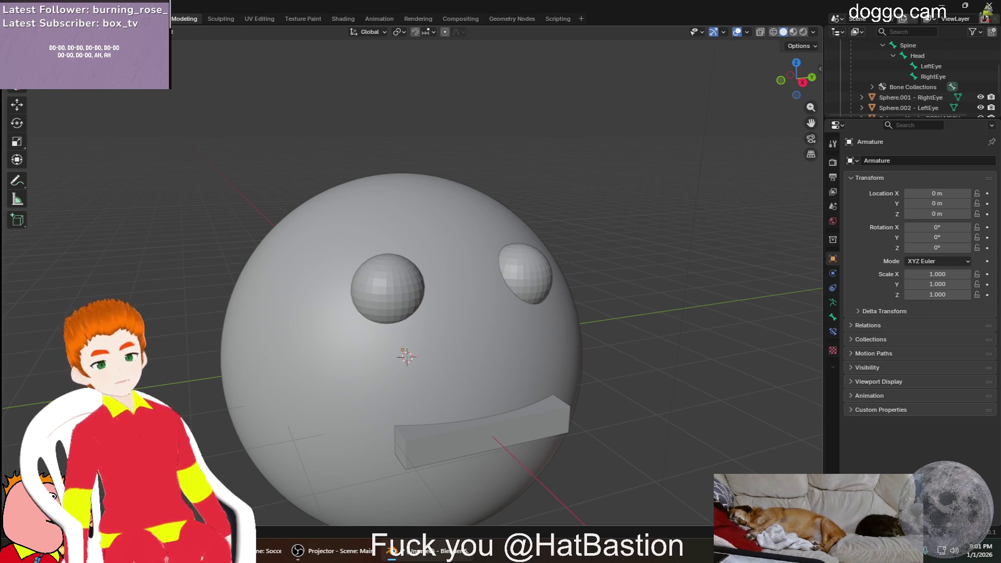
Select the Armature object in the Outliner and switch it into Pose Mode
click(12, 31)
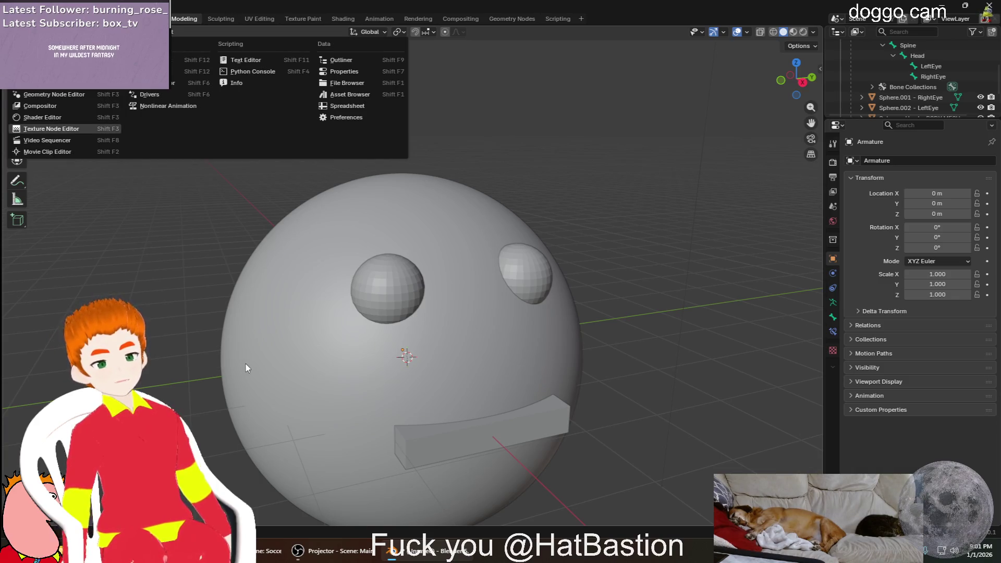
click(246, 368)
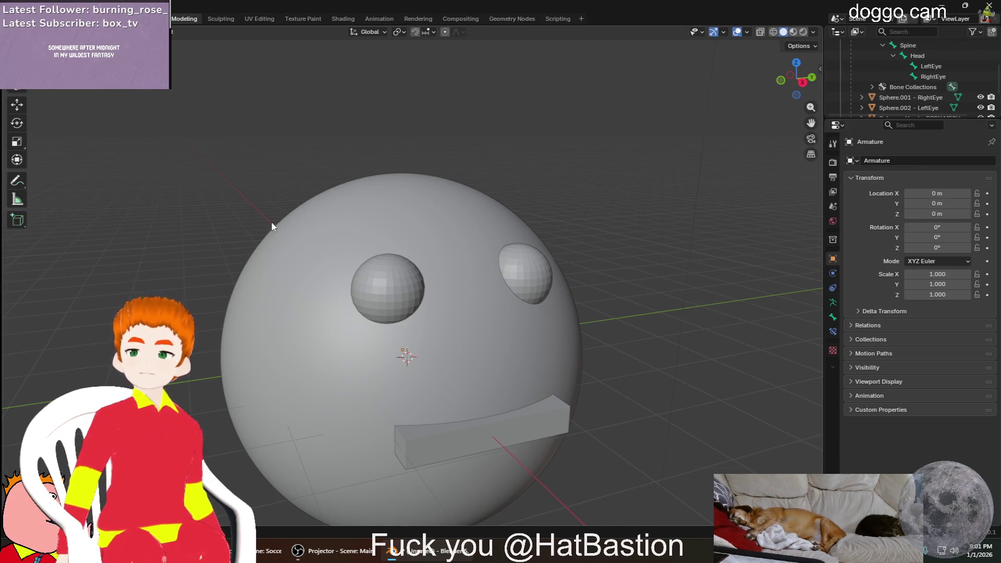
scroll(939, 74, up, 5)
click(919, 85)
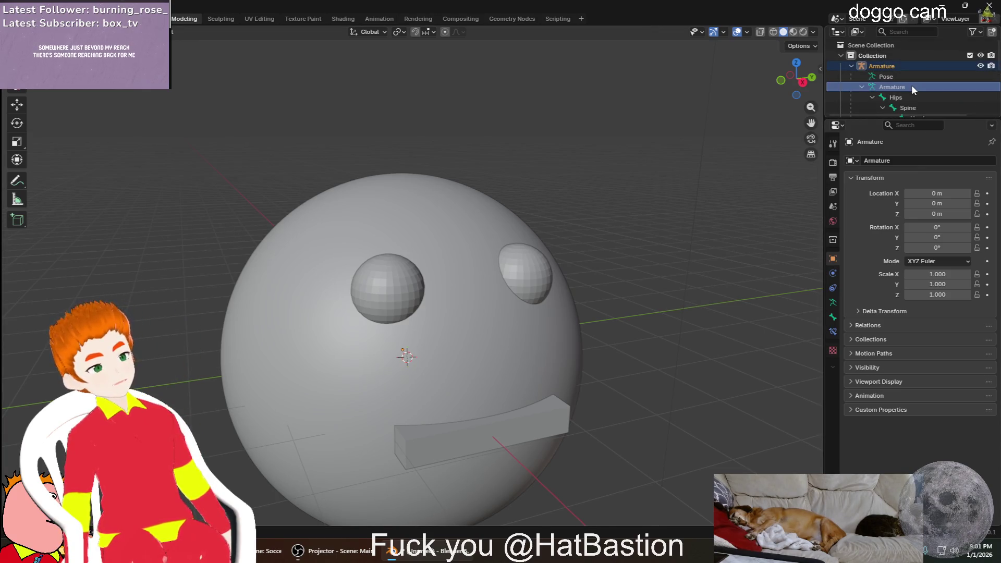
click(890, 68)
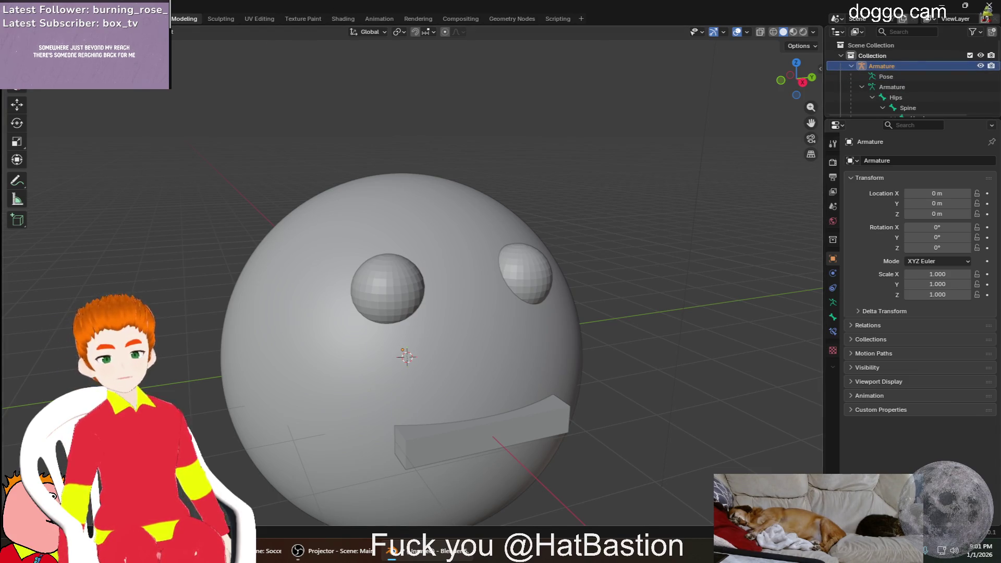
key(ctrl+Tab)
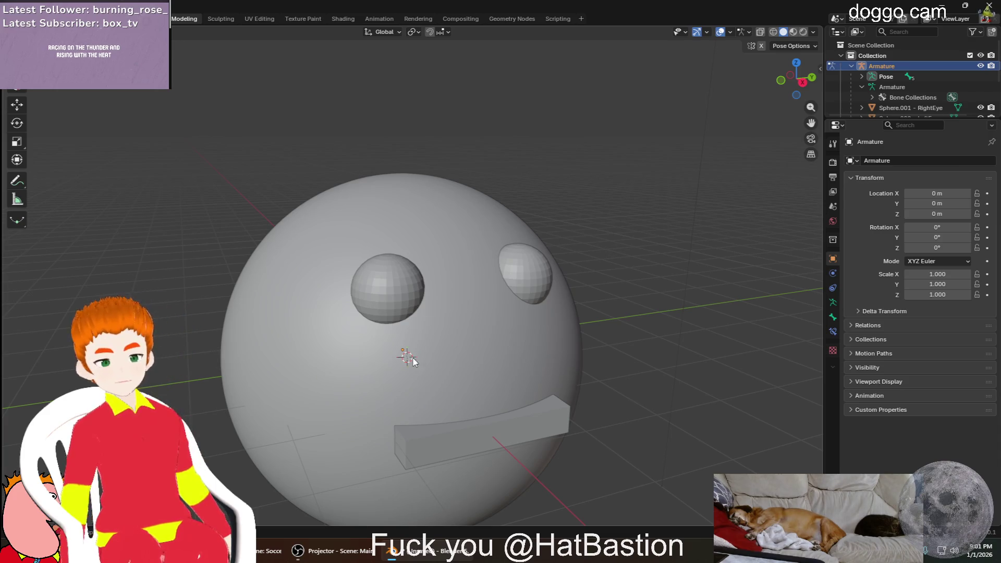
scroll(438, 321, up, 3)
scroll(424, 327, up, 5)
scroll(372, 244, down, 5)
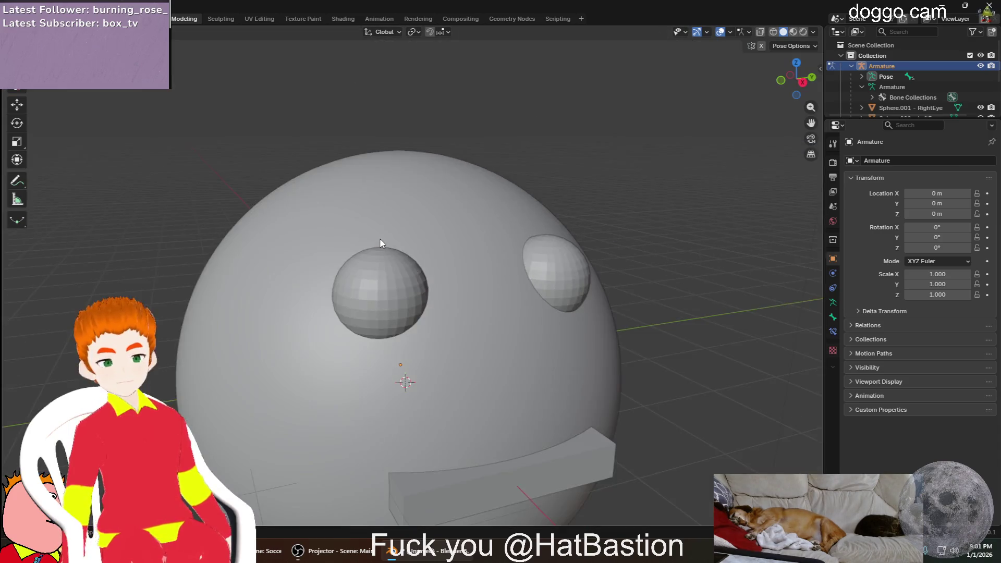
scroll(382, 242, down, 3)
scroll(901, 86, down, 2)
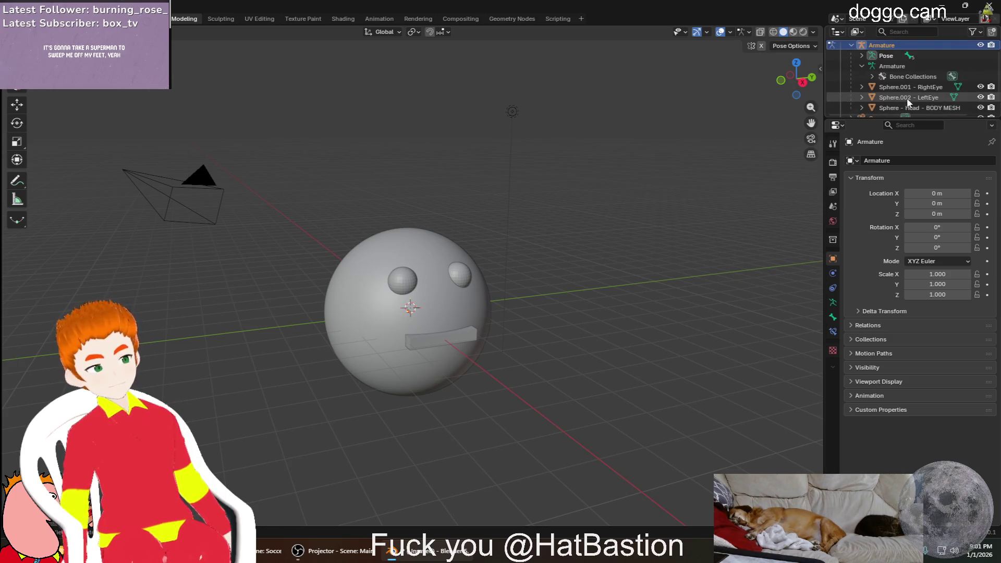
scroll(915, 90, up, 2)
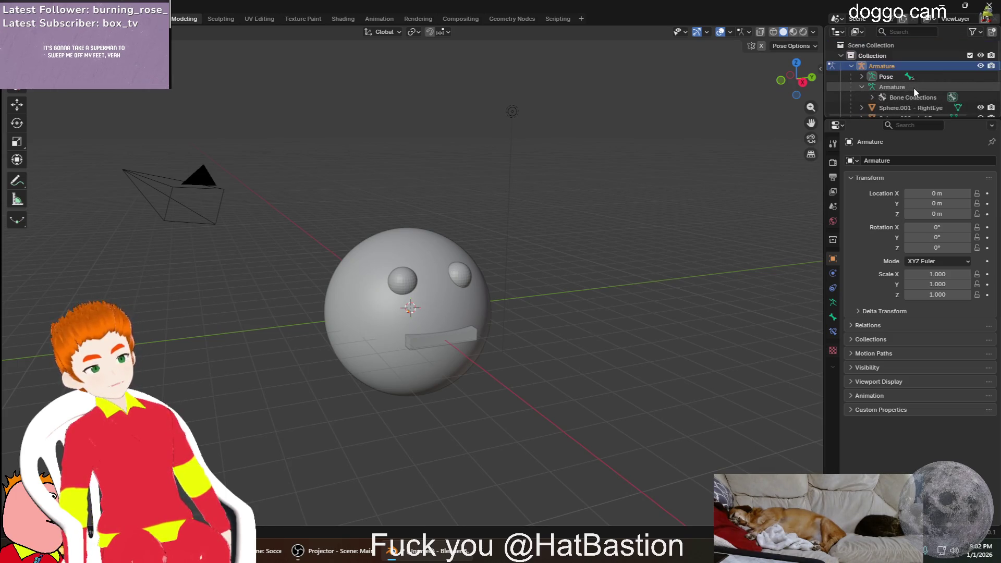
Expand Pose > Hips > Spine and choose the Head bone for posing
click(861, 77)
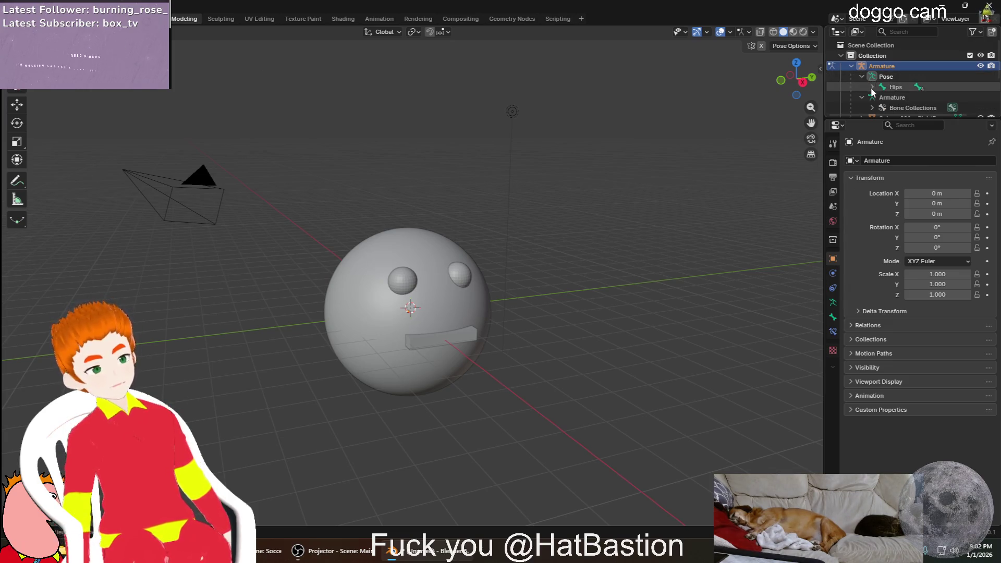
click(872, 86)
click(883, 98)
click(906, 108)
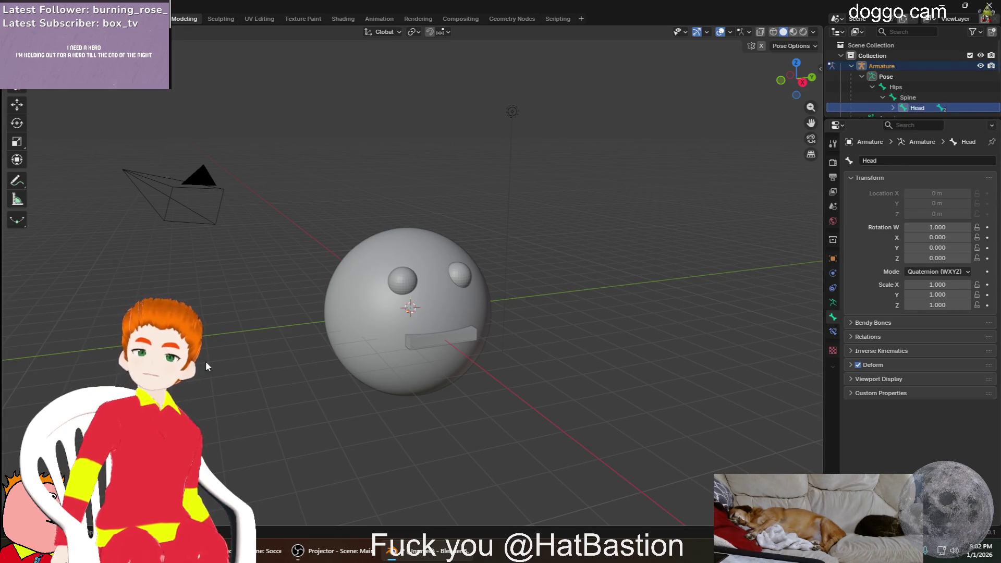
scroll(356, 370, up, 5)
scroll(356, 370, up, 4)
scroll(358, 361, up, 3)
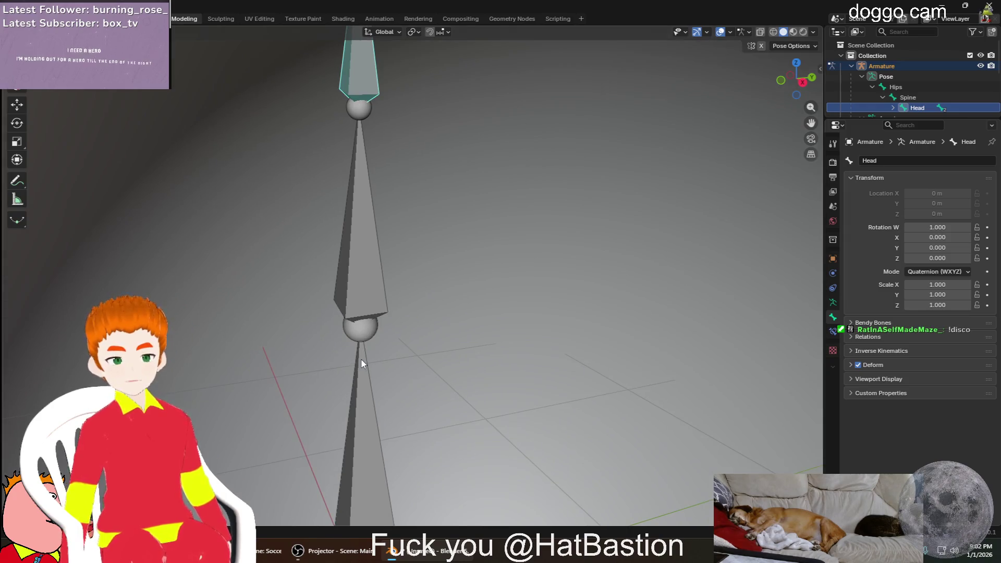
scroll(419, 240, down, 3)
scroll(409, 233, up, 3)
scroll(407, 230, up, 2)
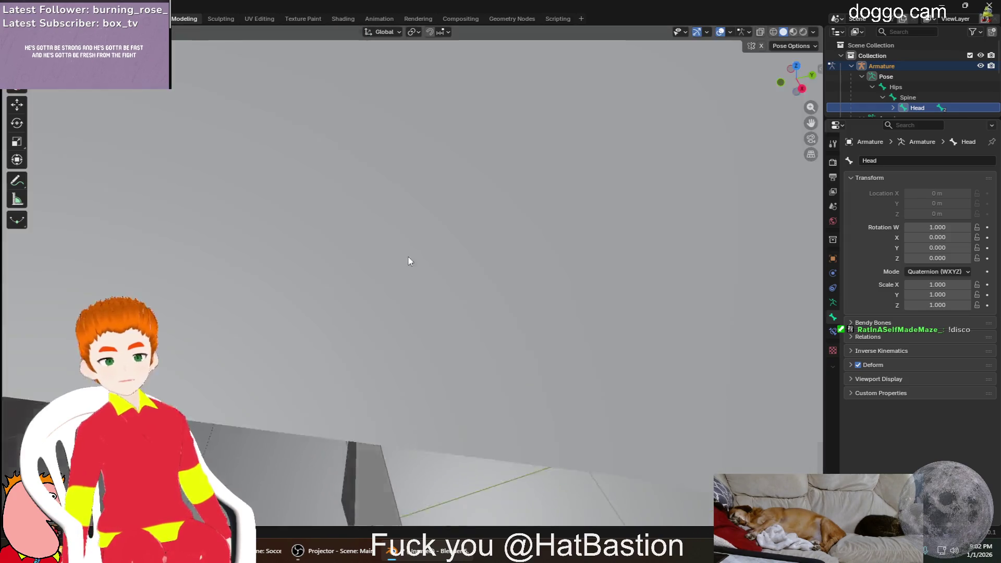
scroll(411, 231, down, 2)
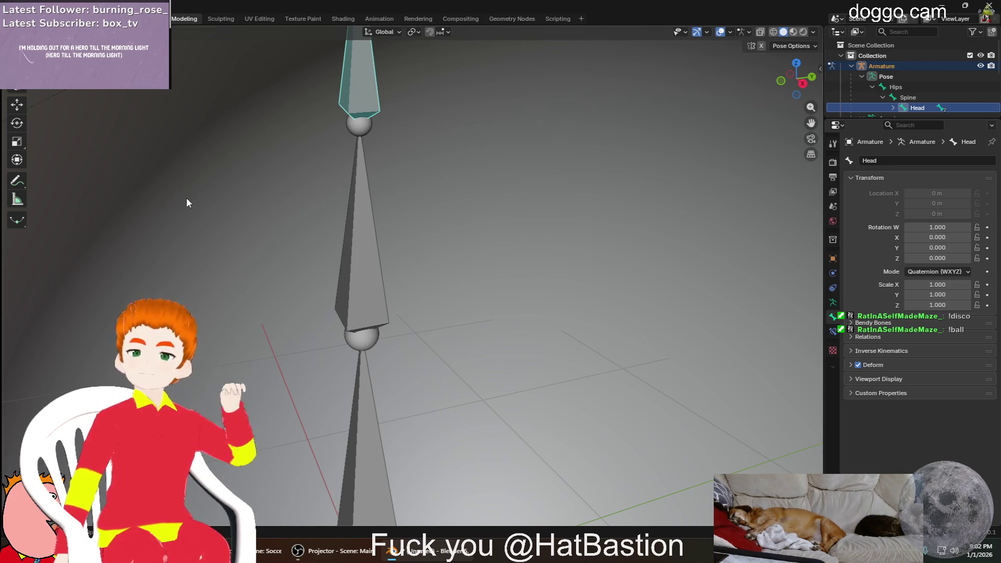
scroll(185, 204, down, 3)
Pan to frame the bone chain inside the head and select the armature's pose entry
shift+middle_drag(151, 330, 174, 287)
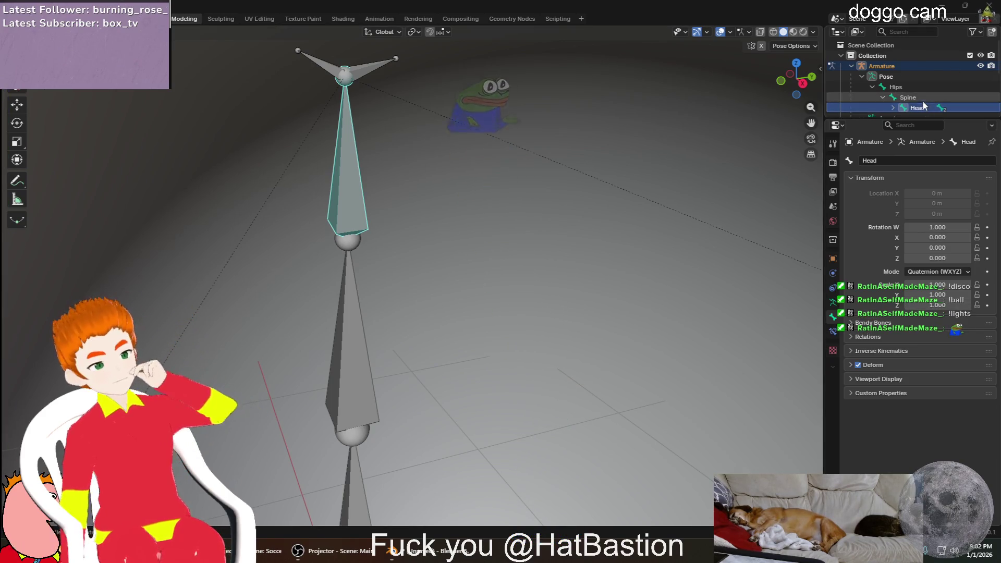
click(874, 76)
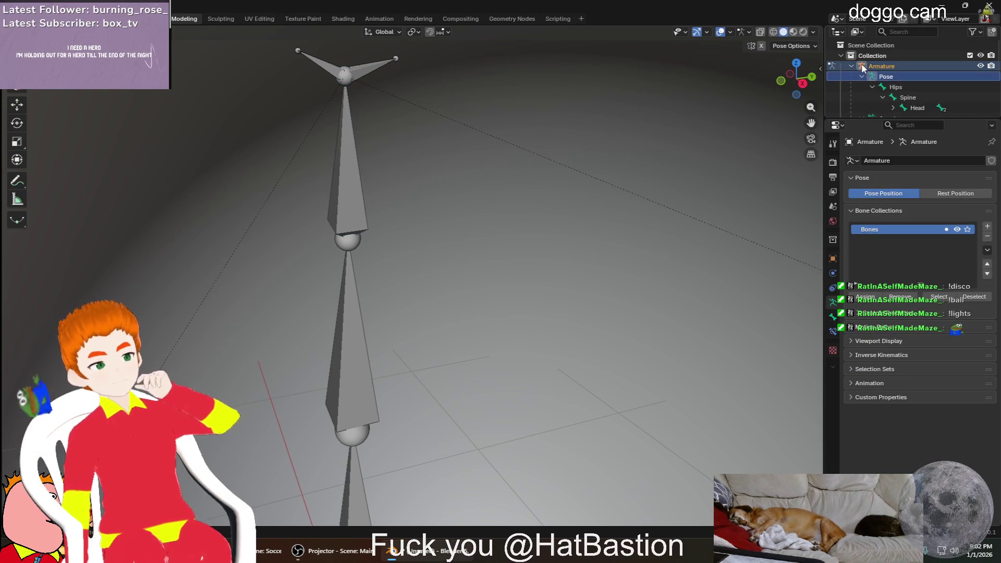
Collapse the Armature, expand Sphere - Head - BODY MESH to its Sphere data, then show the armature's data settings
click(861, 65)
scroll(895, 85, down, 2)
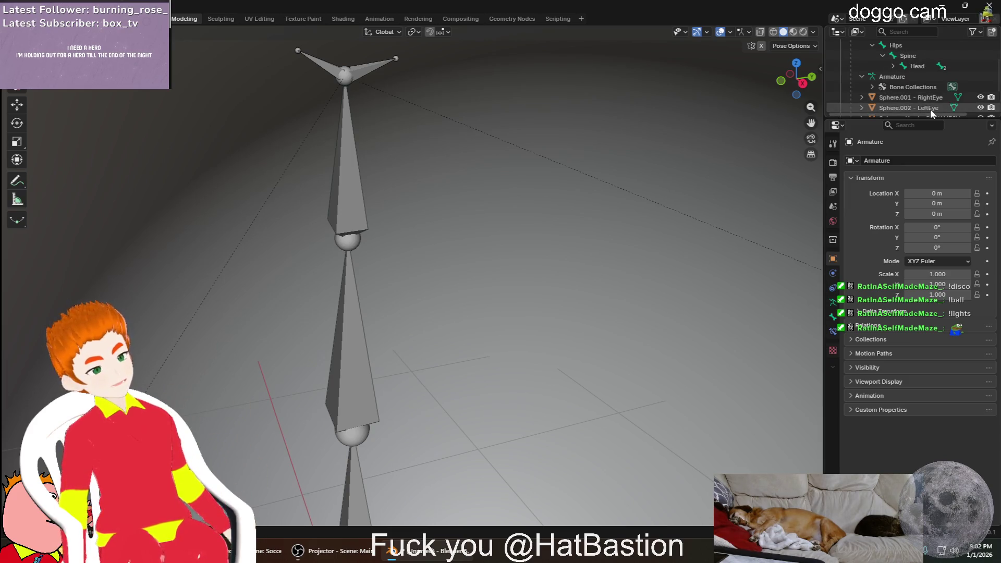
click(861, 76)
click(873, 107)
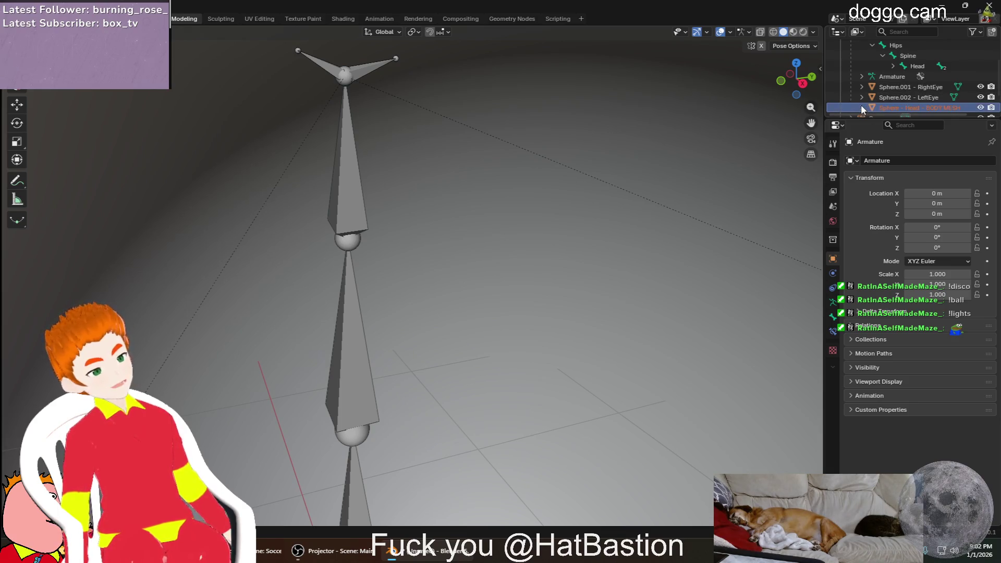
click(862, 107)
scroll(895, 91, down, 2)
click(922, 77)
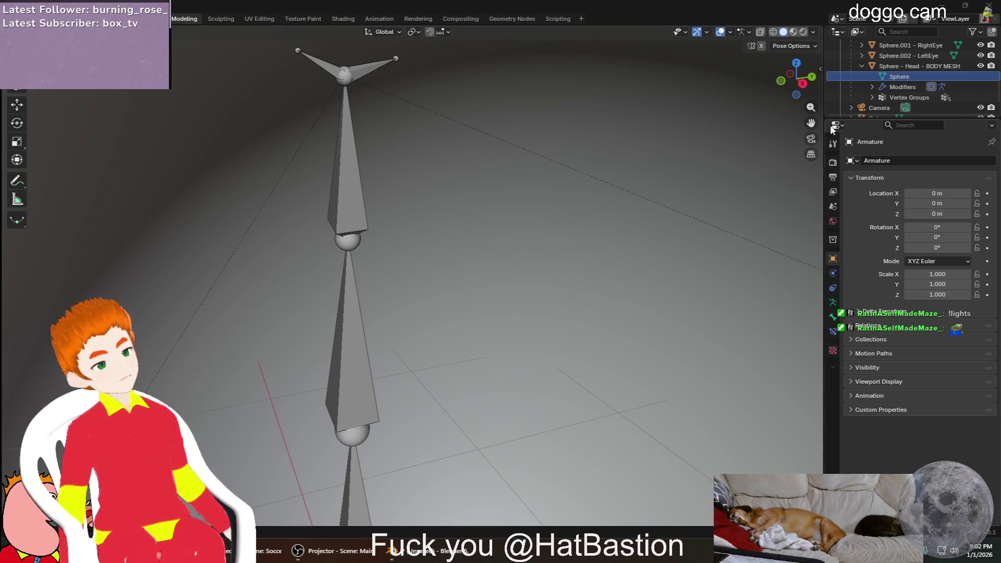
scroll(940, 102, up, 2)
scroll(941, 103, up, 2)
click(920, 74)
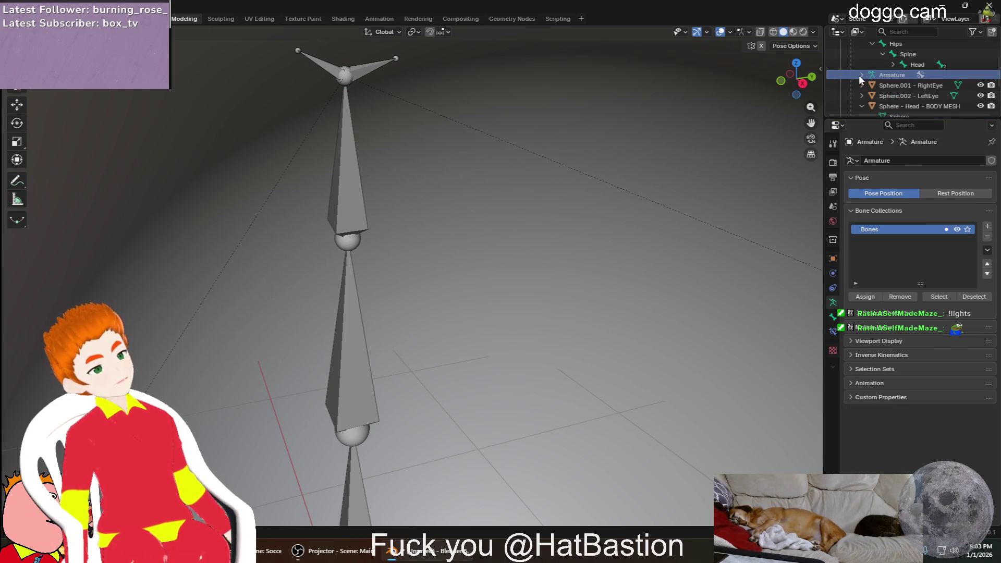
Dismiss the armature data context menu and switch the armature from pose mode to object mode
right_click(865, 76)
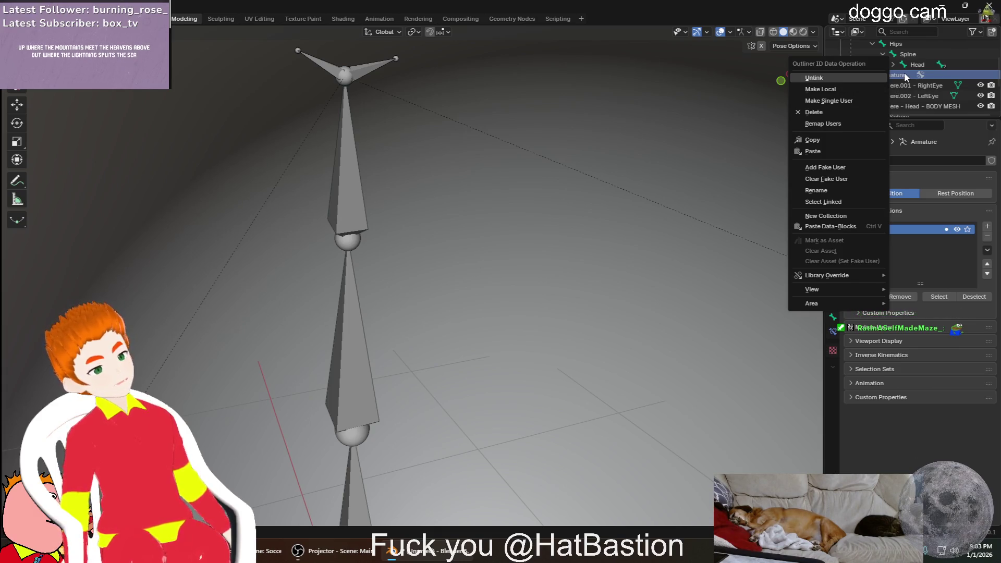
key(KP_Decimal)
scroll(510, 257, down, 2)
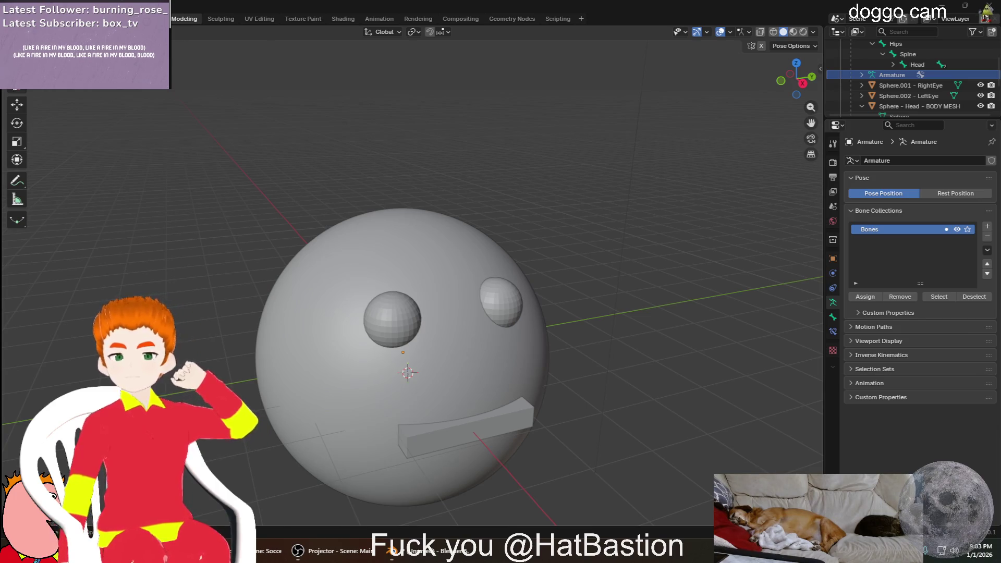
key(ctrl+Tab)
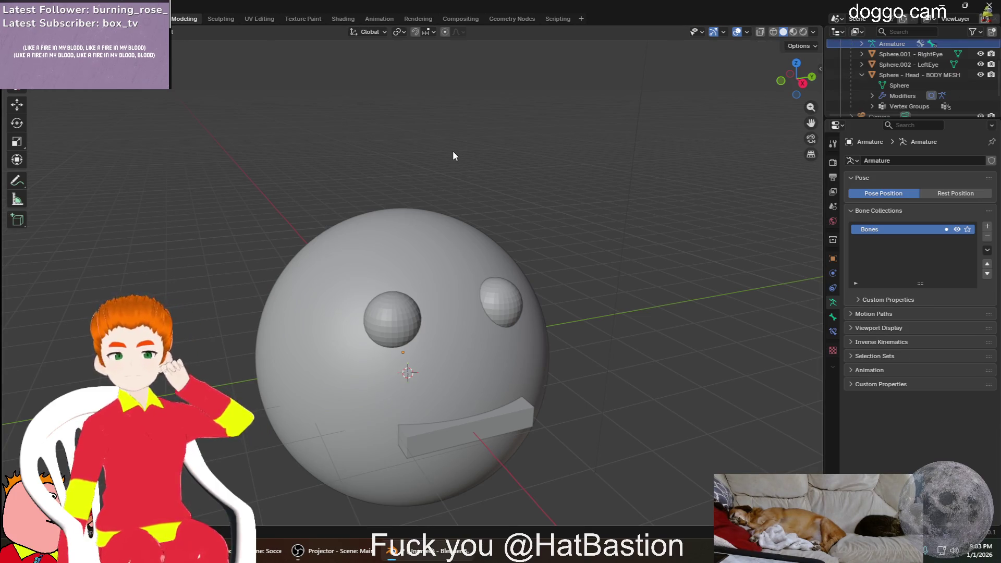
scroll(938, 86, up, 3)
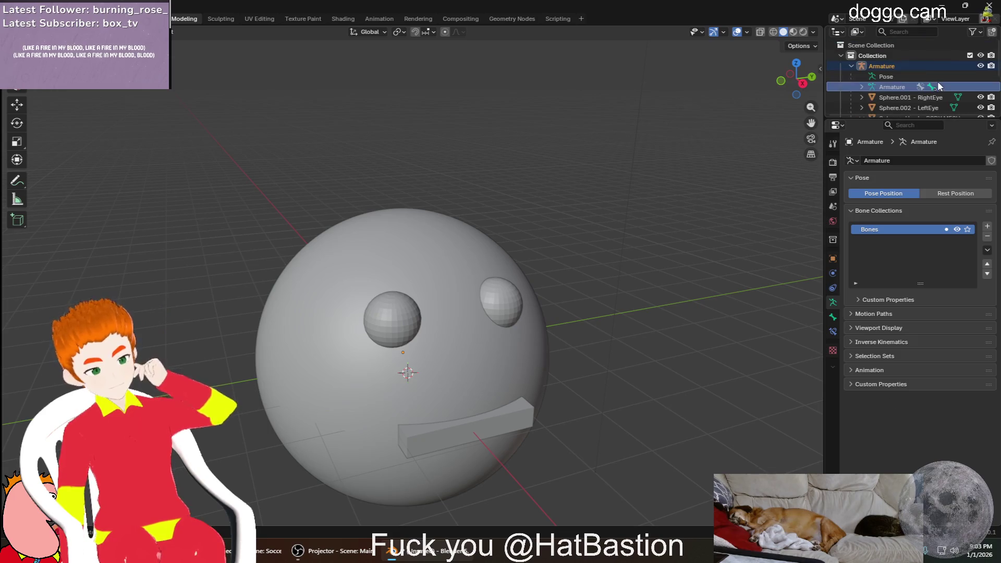
Show the armature's object settings with Visibility expanded and list its bones in the Outliner
click(876, 97)
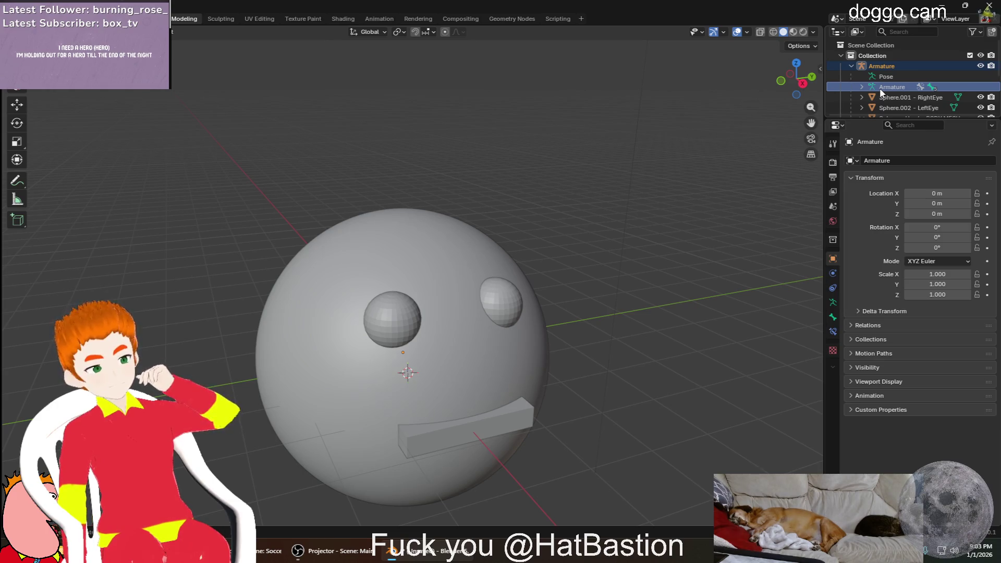
click(850, 367)
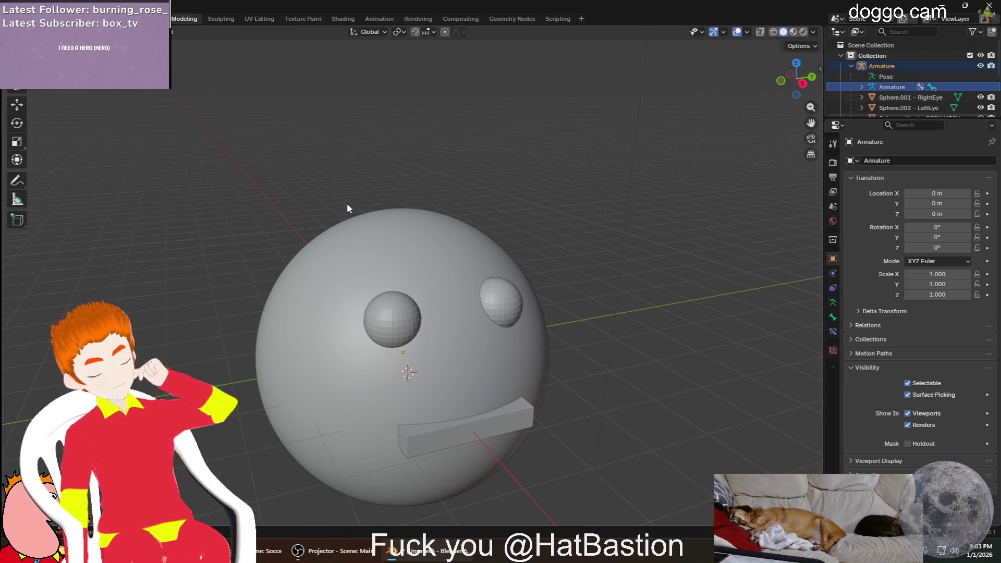
click(863, 84)
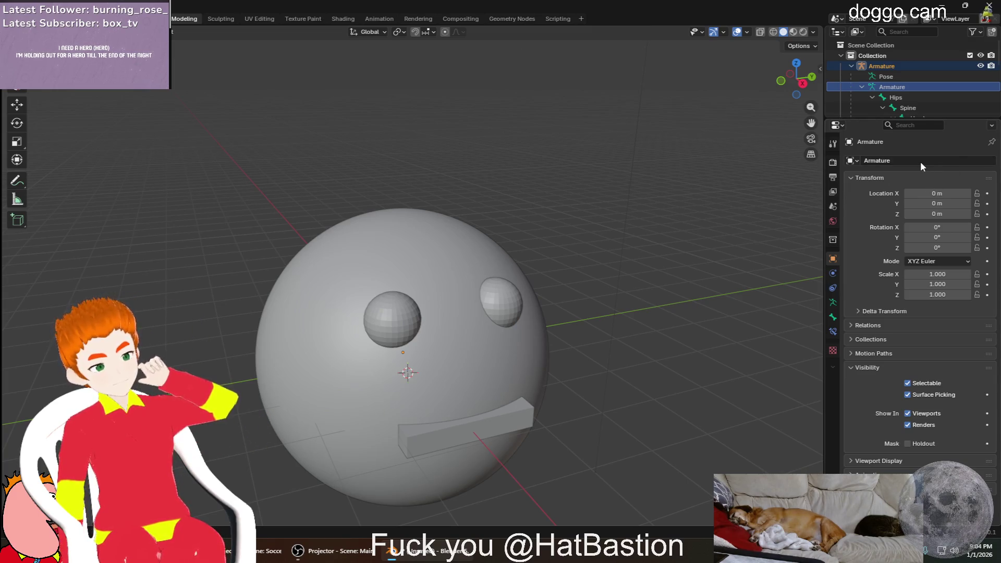
Adjust the object panel and briefly expand then collapse the Relations parenting options
click(858, 163)
click(902, 190)
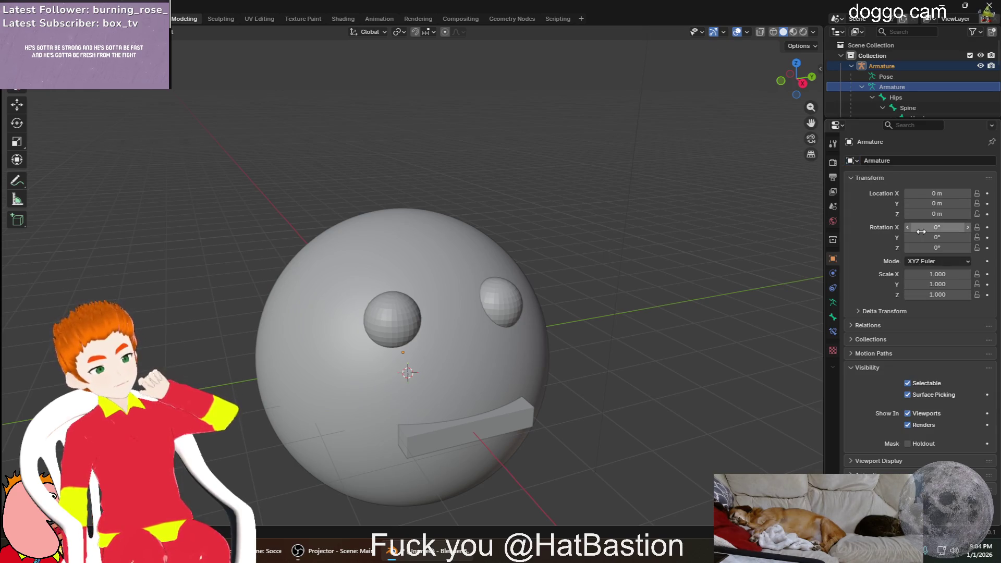
click(852, 326)
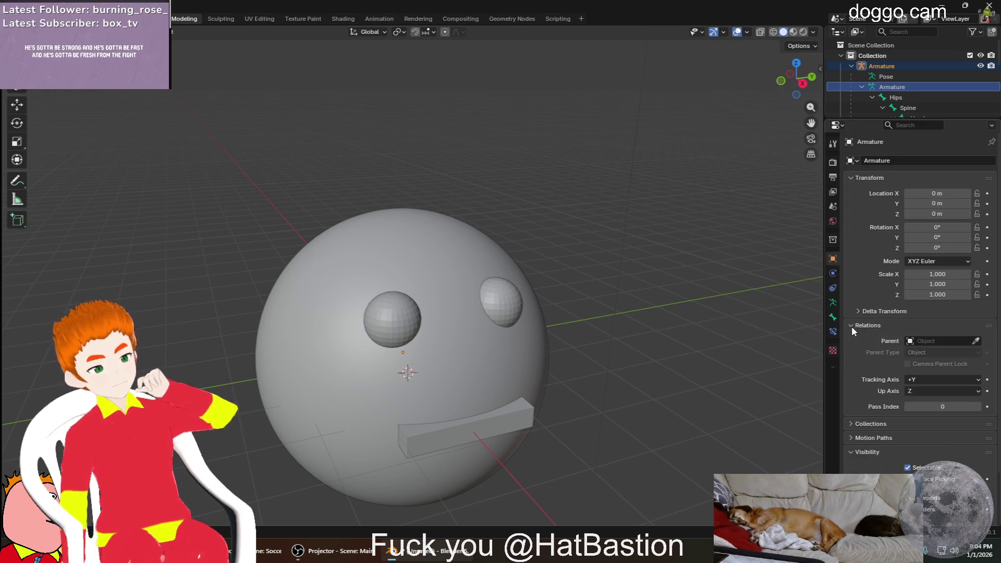
click(852, 326)
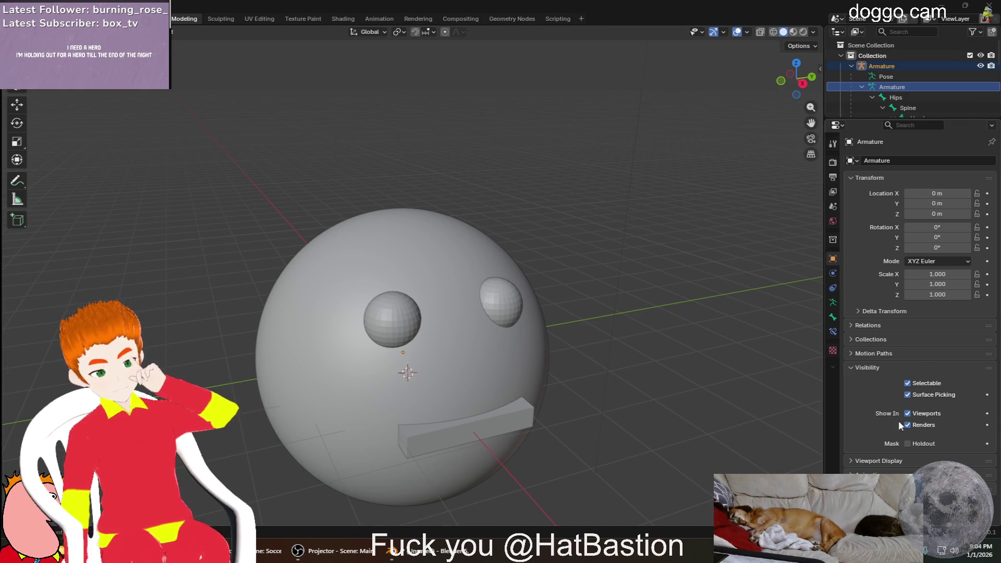
Expand Viewport Display with In Front enabled and orbit to a front view of the face and bones
click(852, 461)
scroll(853, 452, down, 2)
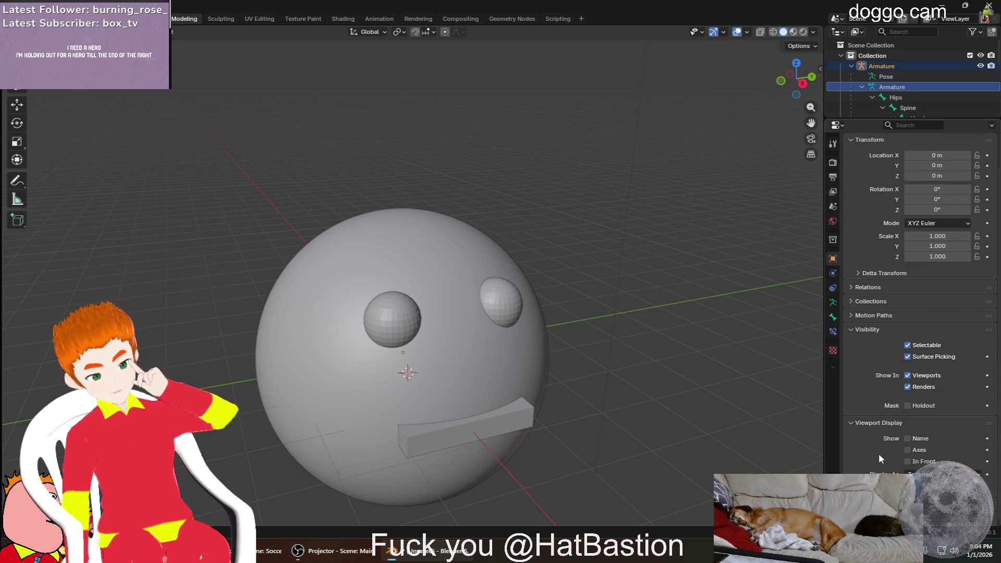
mouse_move(481, 382)
middle_down()
mouse_move(439, 365)
mouse_move(507, 369)
middle_up()
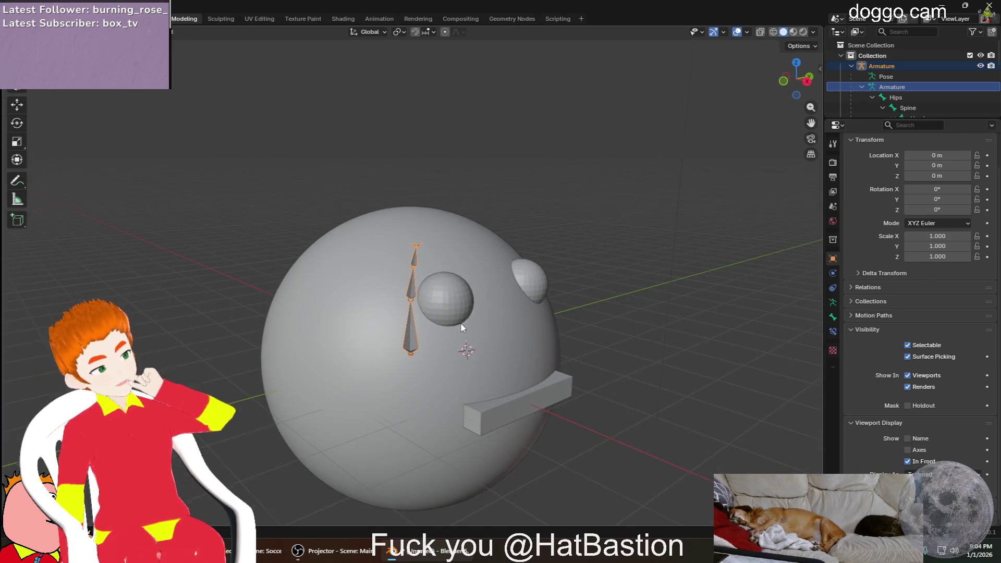
middle_drag(462, 329, 523, 329)
scroll(487, 329, up, 2)
click(765, 336)
middle_drag(733, 321, 534, 315)
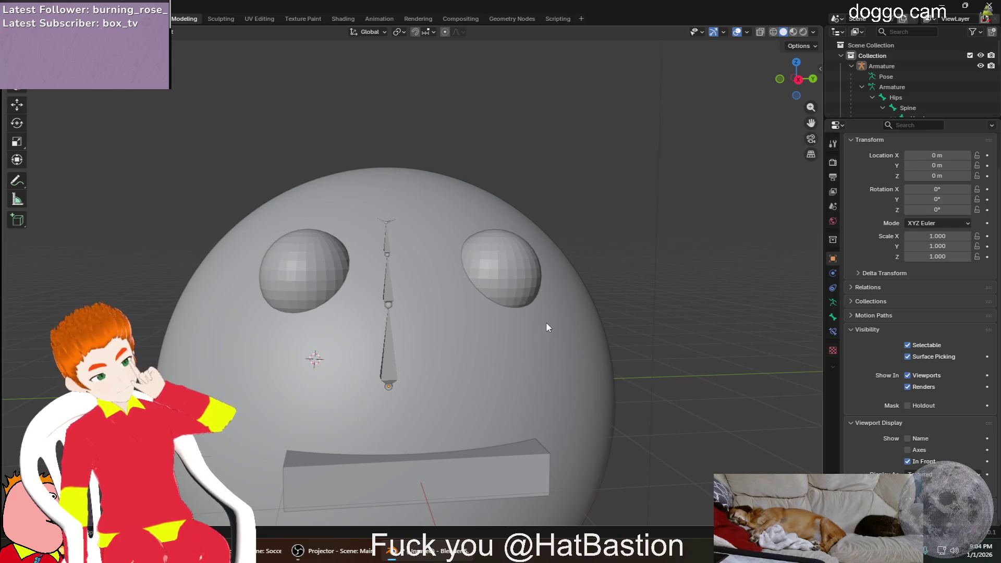
scroll(417, 347, up, 3)
mouse_move(417, 347)
middle_down()
mouse_move(459, 363)
mouse_move(408, 377)
middle_up()
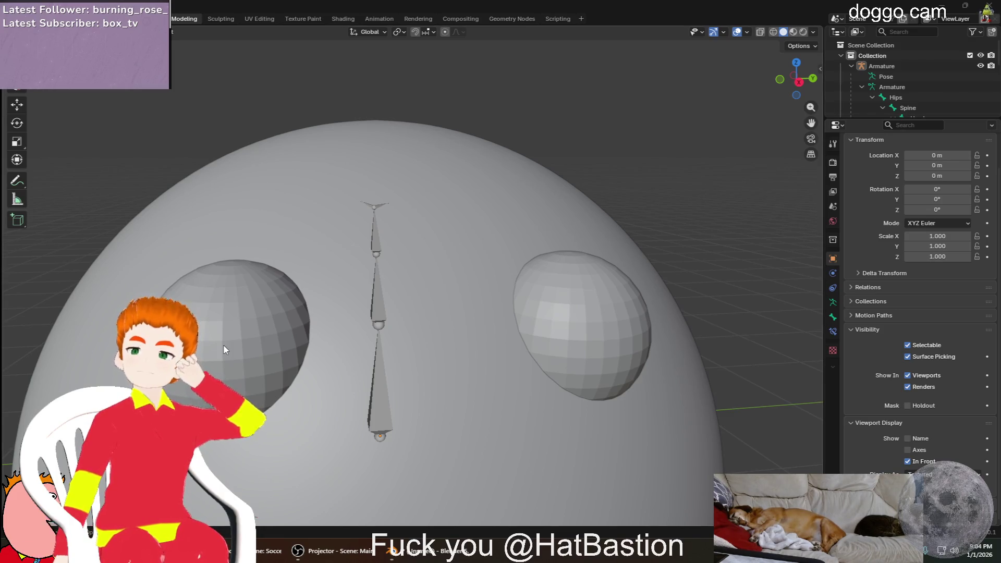
Select the armature in the Outliner and switch it into pose mode
click(900, 87)
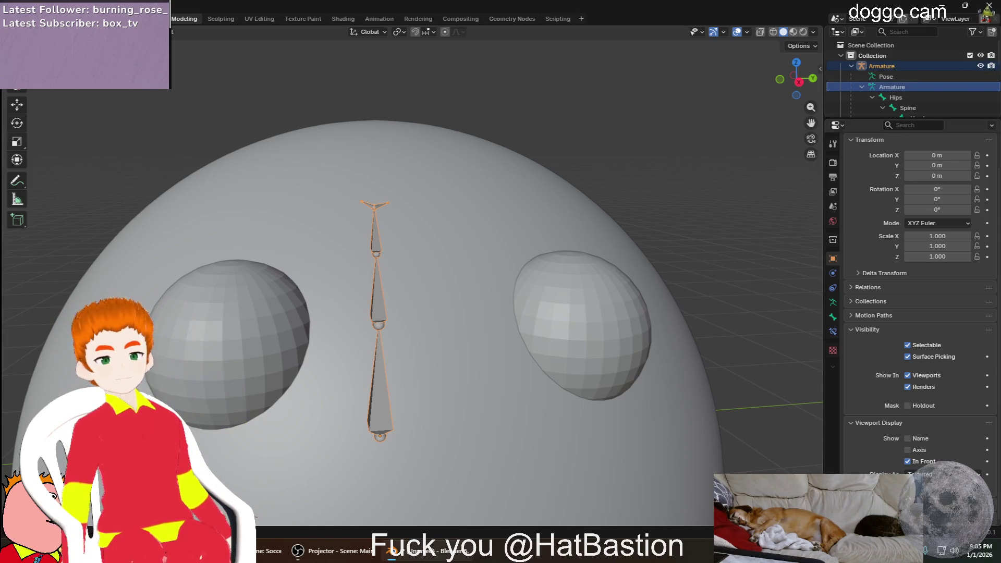
key(ctrl+Tab)
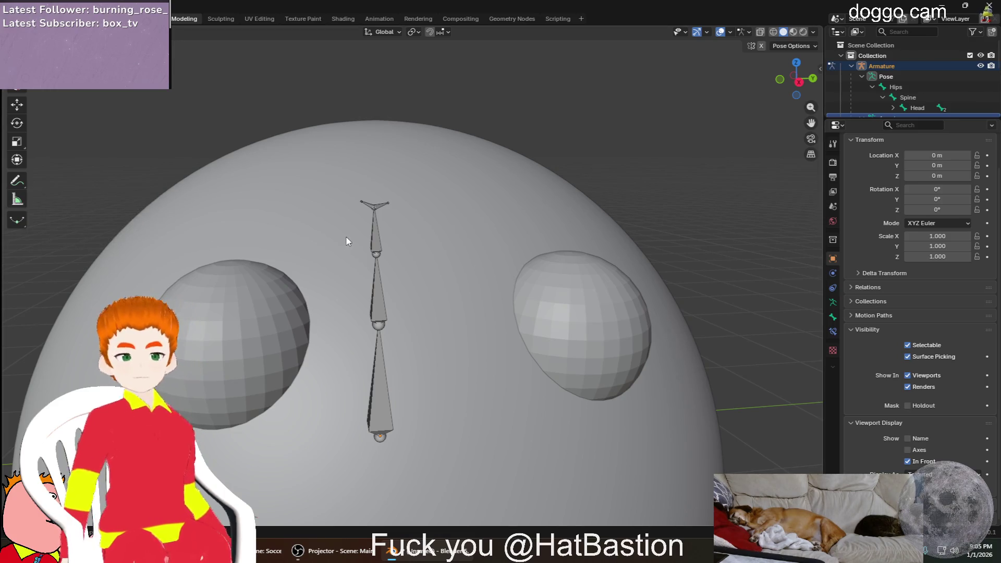
Select the Head pose bone in the viewport
click(377, 236)
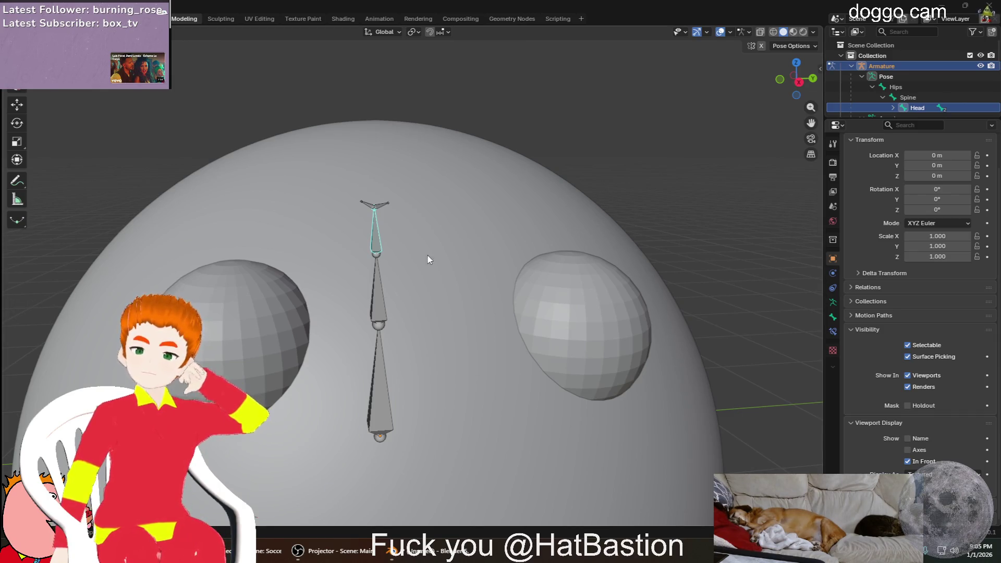
right_click(886, 65)
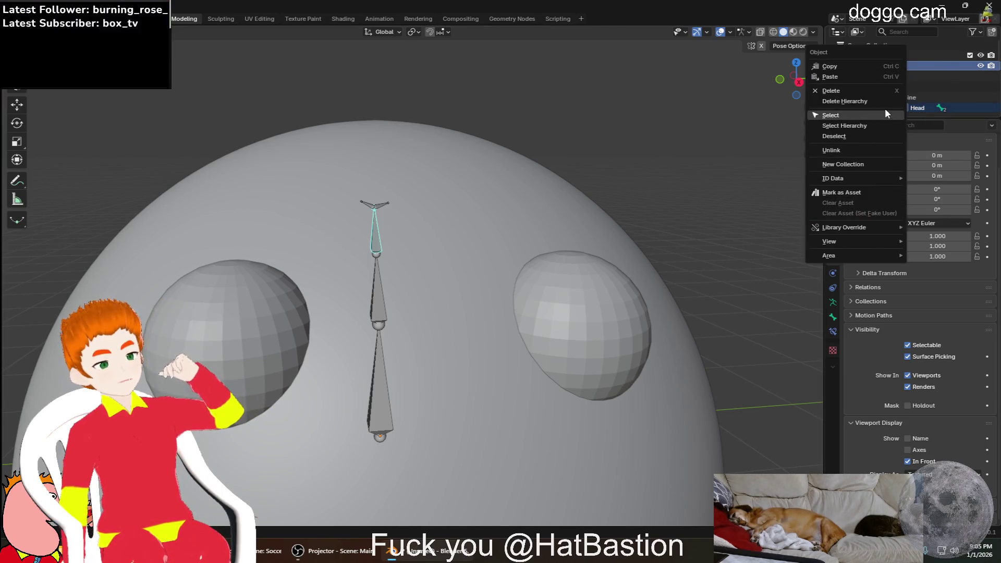
click(931, 65)
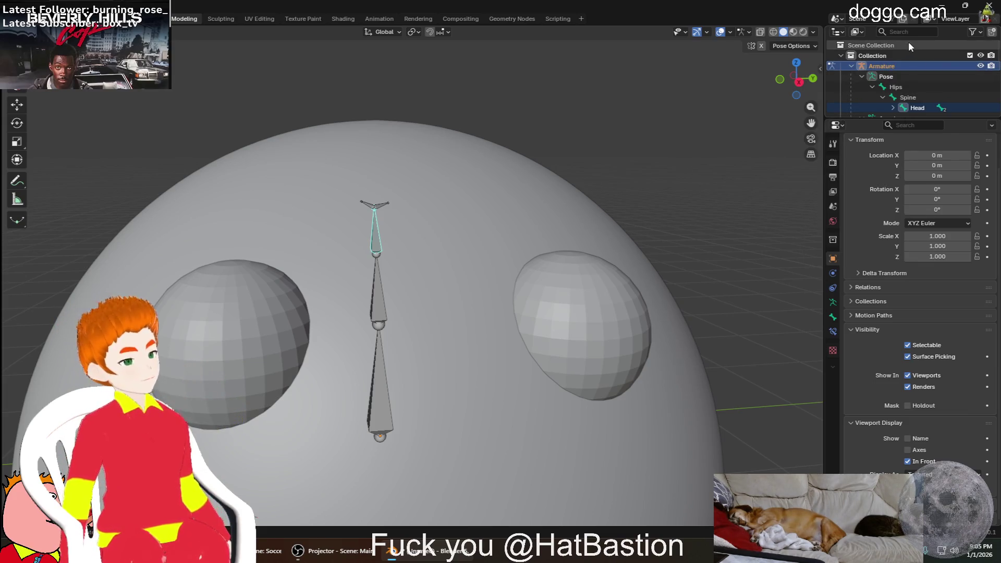
click(852, 66)
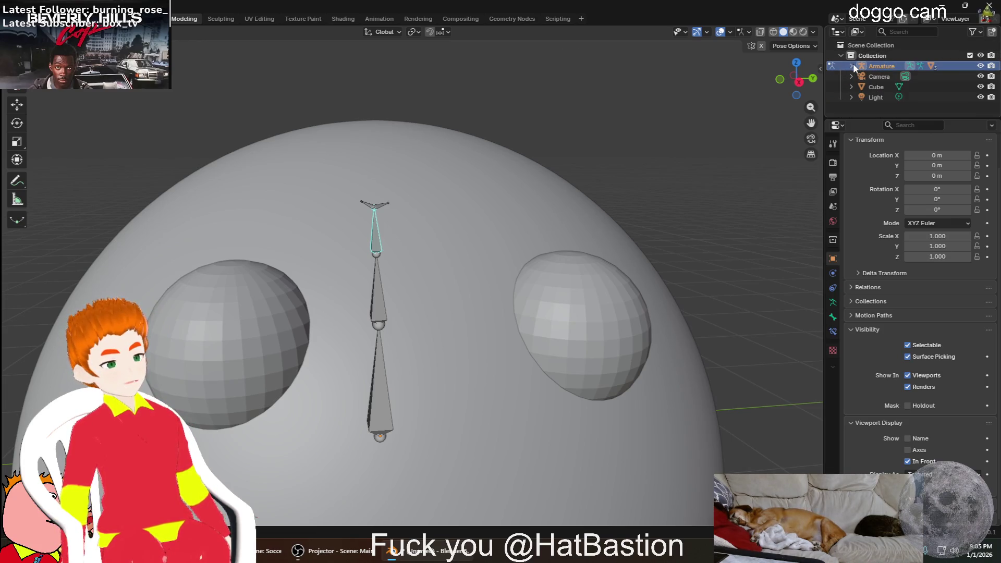
click(852, 65)
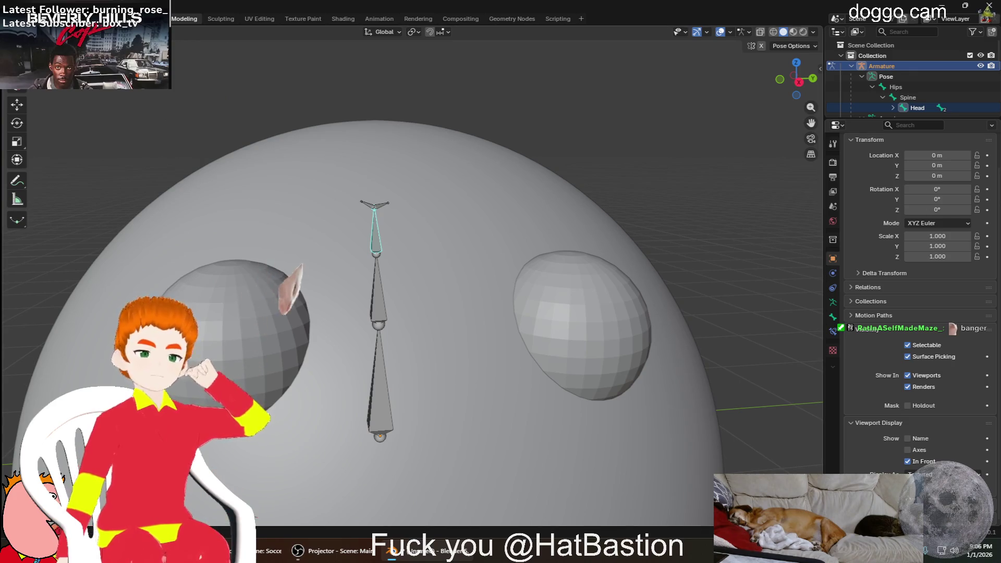
key(ctrl+Tab)
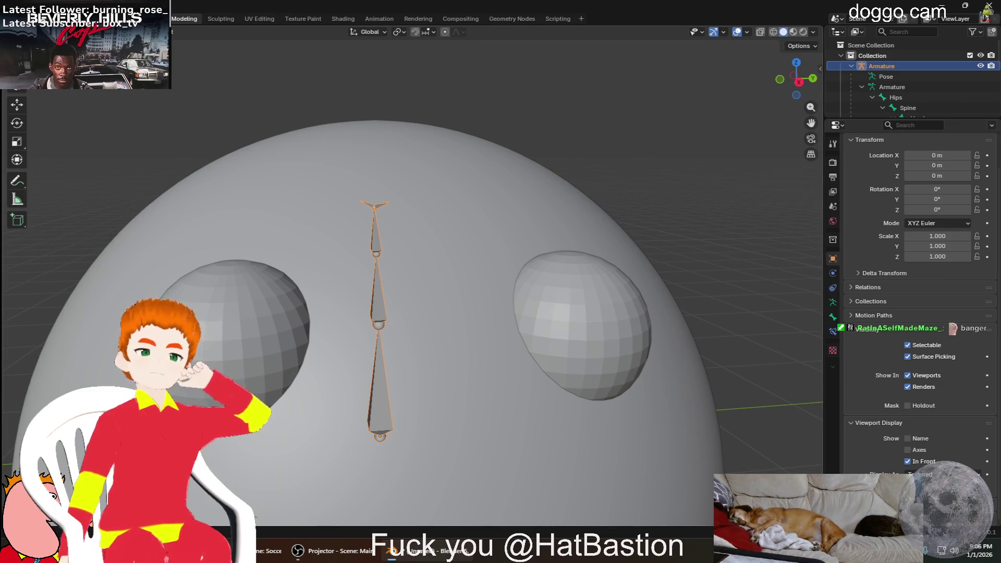
key(ctrl+Tab)
click(379, 305)
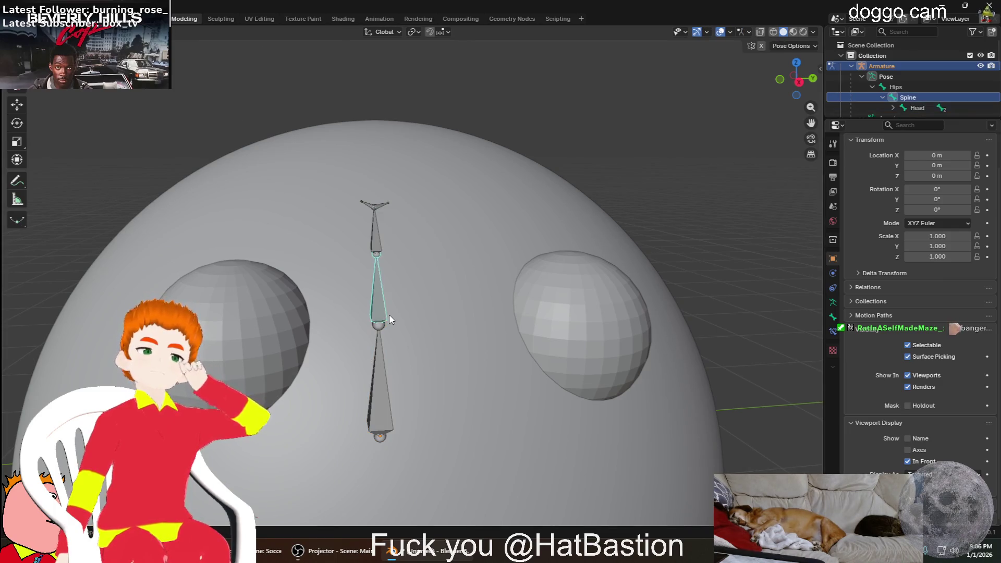
click(385, 239)
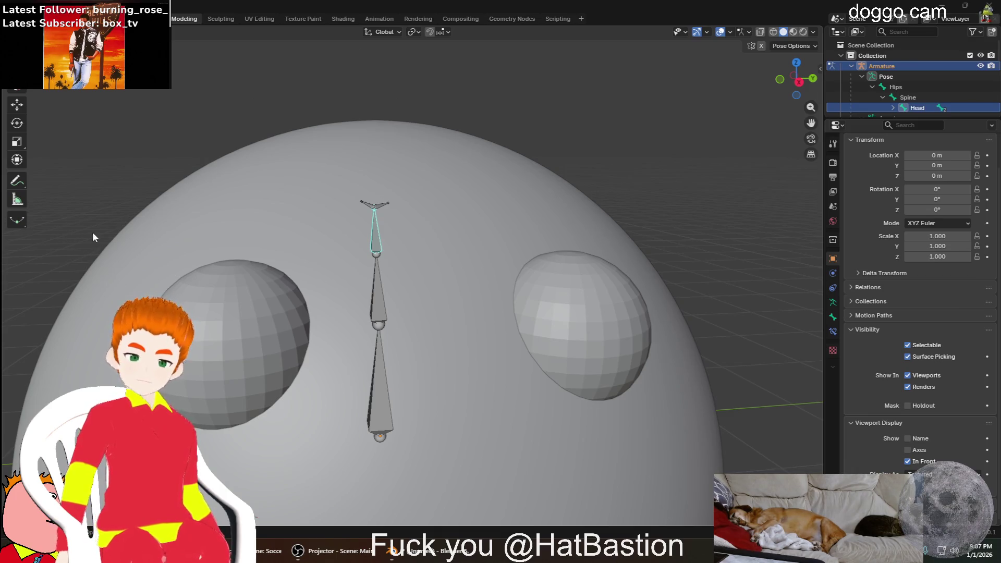
click(104, 191)
Select all bones, pick the right tip bone and isolate the bone chain in local view
key(a)
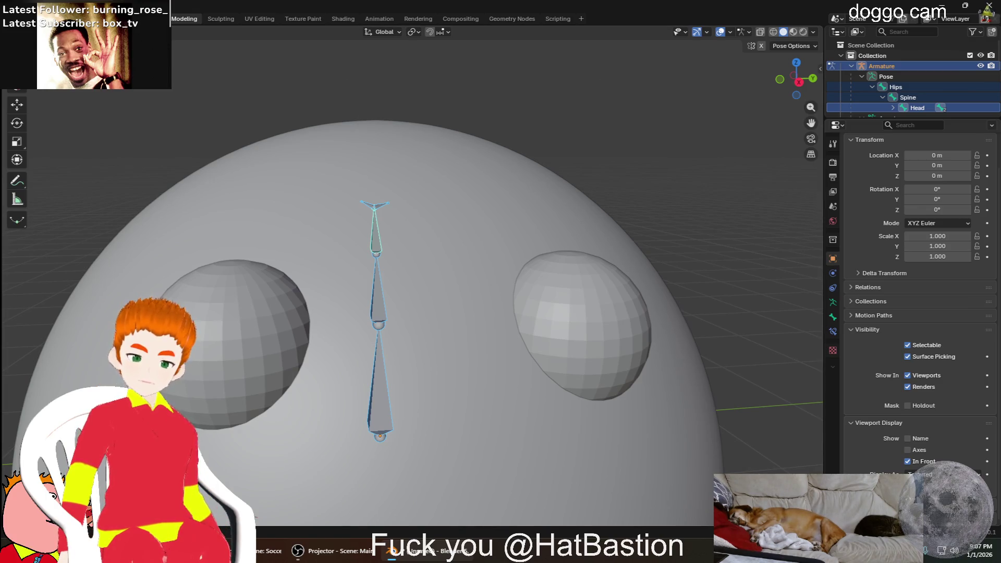
scroll(293, 444, down, 1)
scroll(285, 245, up, 1)
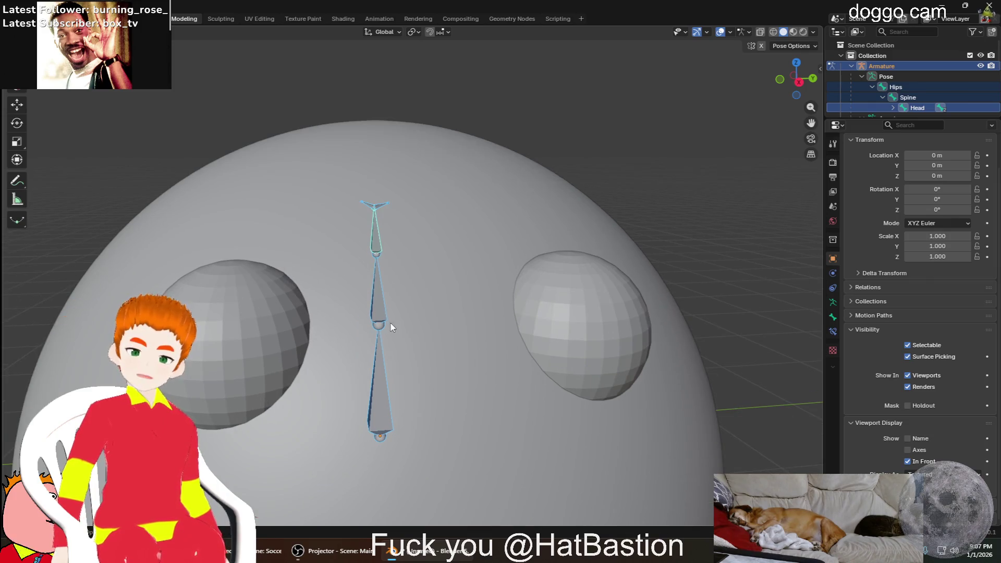
click(383, 208)
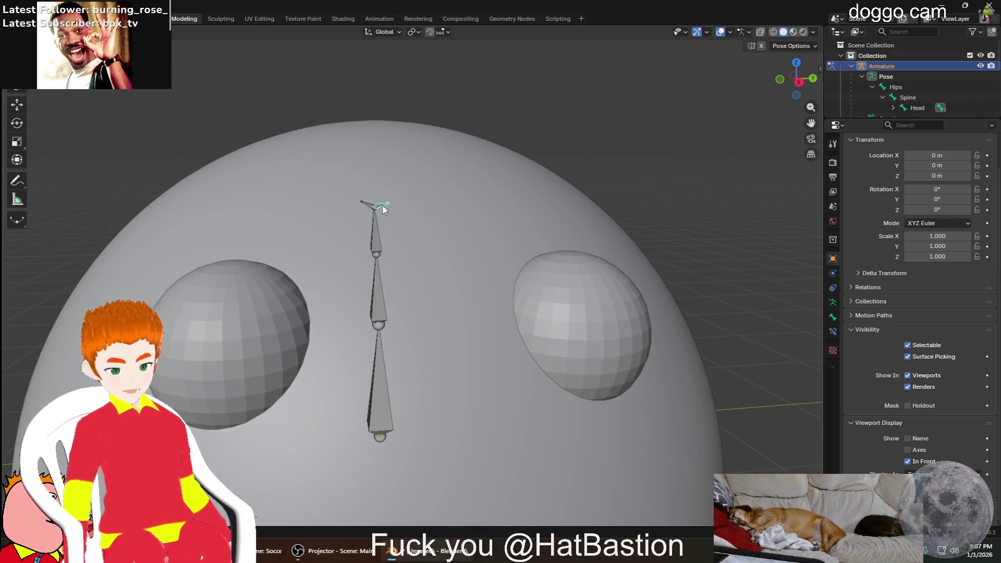
key(KP_Divide)
middle_drag(369, 175, 386, 134)
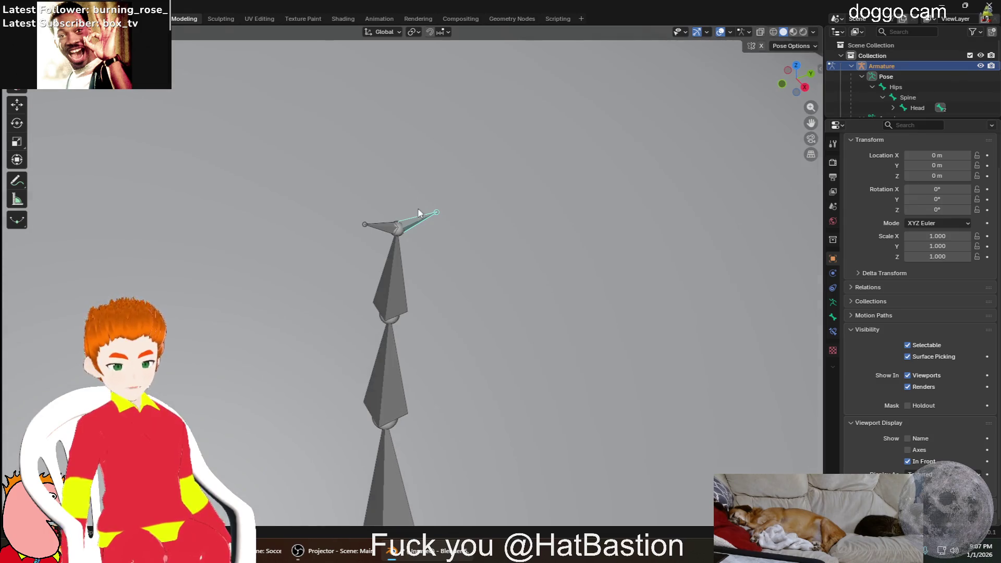
middle_drag(418, 213, 360, 198)
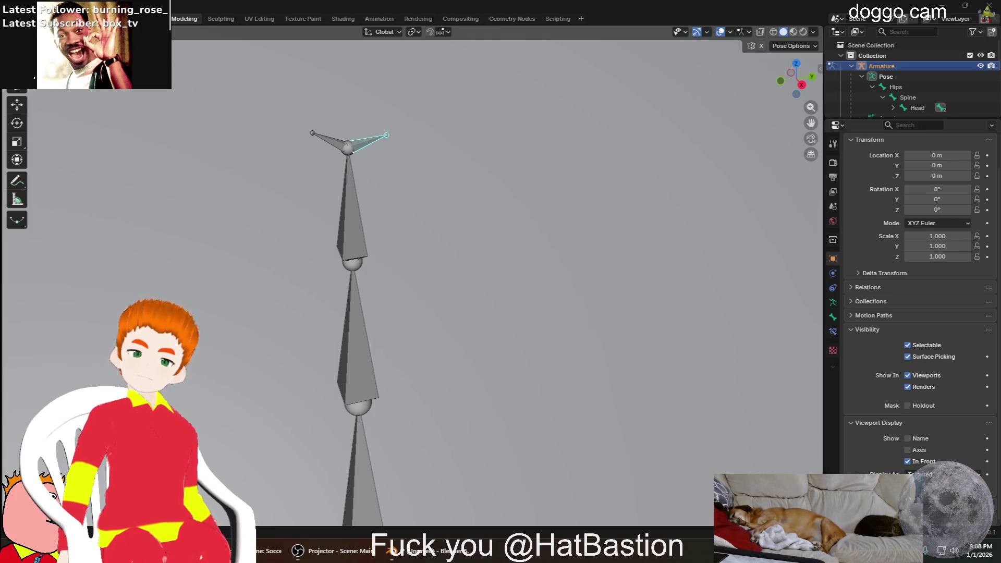
Select the head's left tip, Head and right tip bones in turn, then return to object mode
click(342, 151)
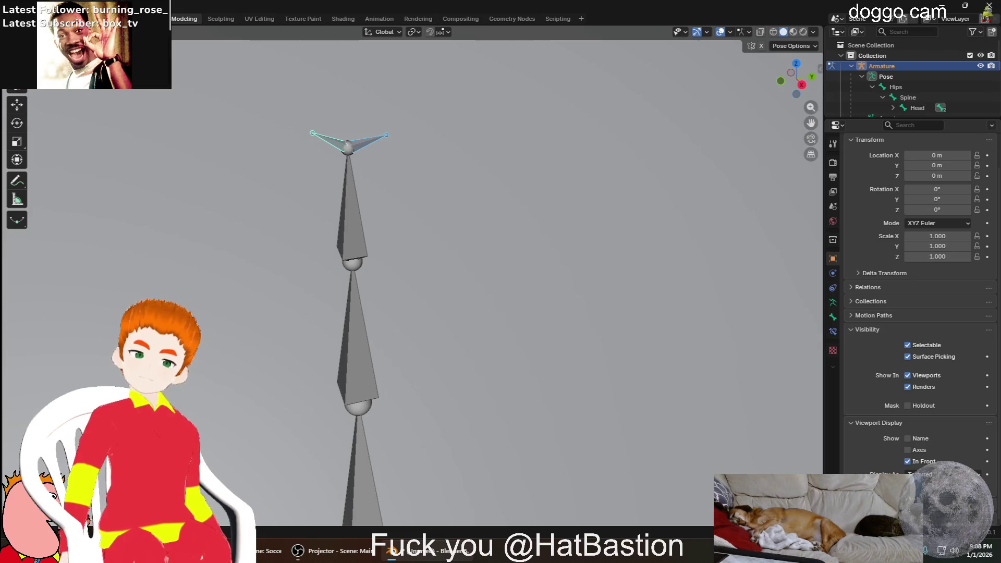
click(347, 151)
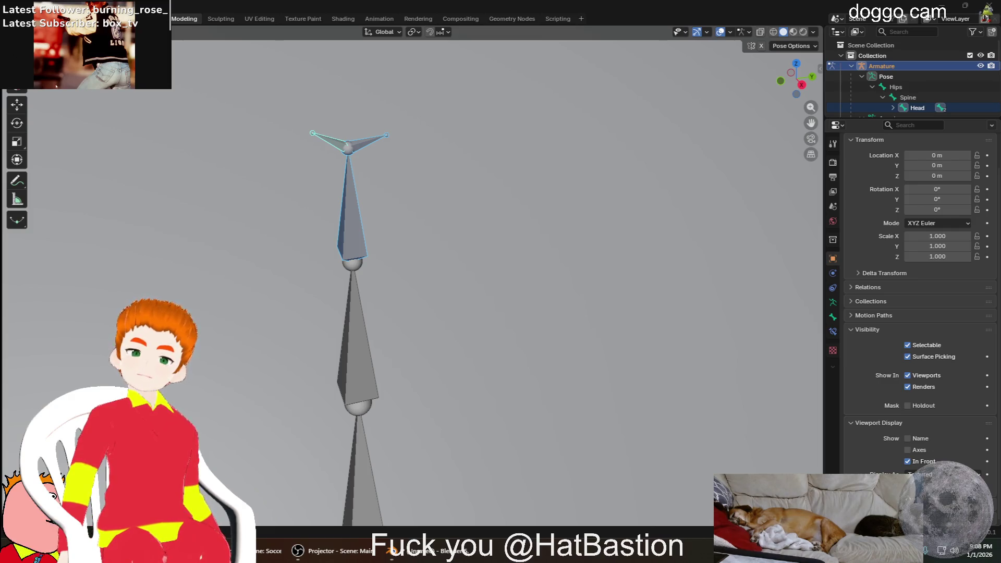
click(366, 145)
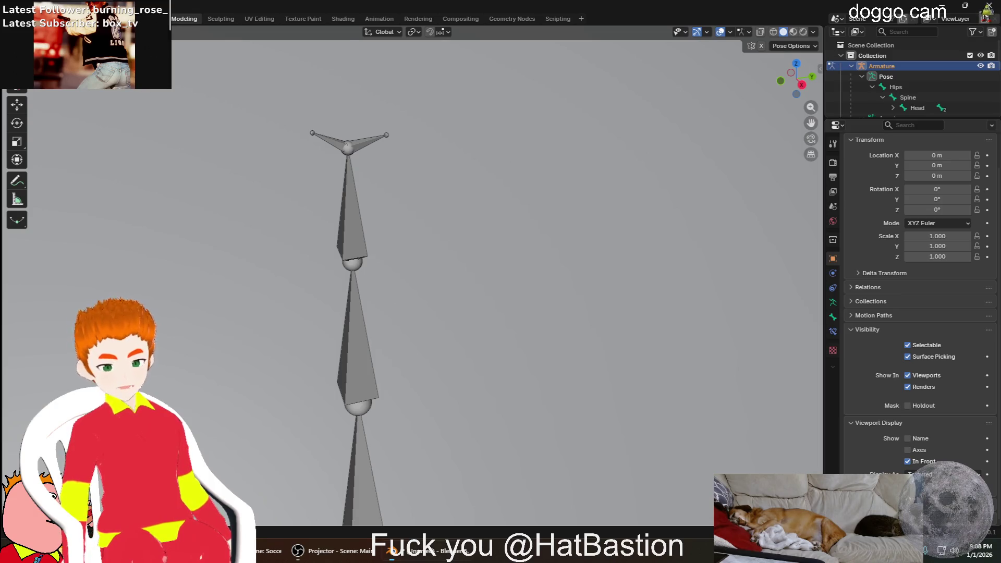
key(ctrl+Tab)
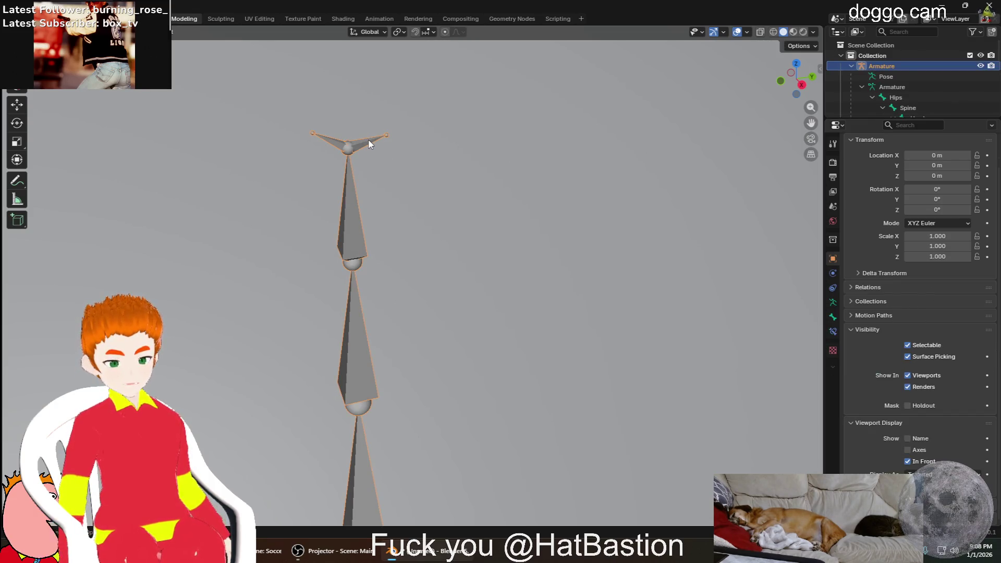
Reselect the armature, enter pose mode with the right-branch head bone selected, then bring up the File menu
click(448, 172)
click(443, 178)
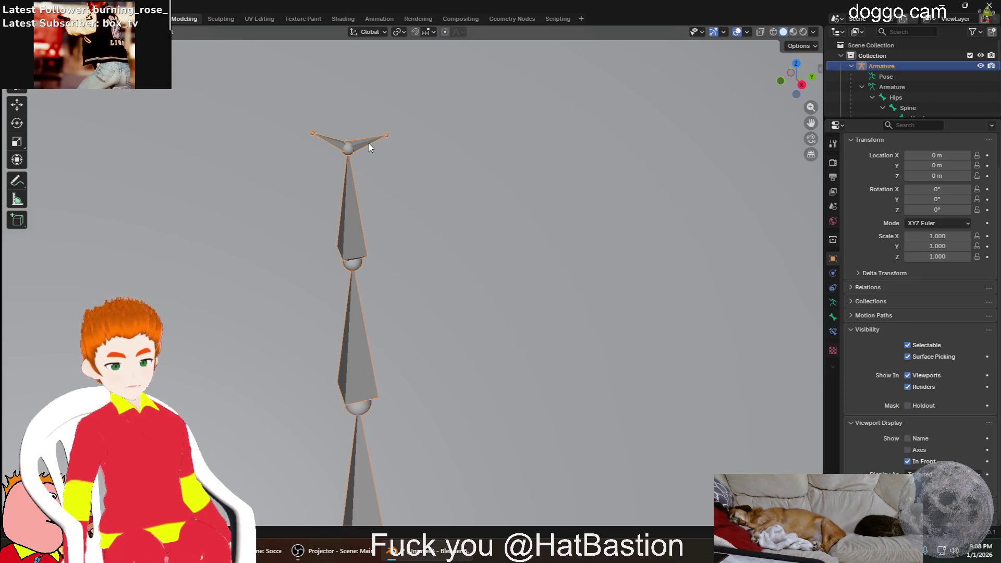
click(375, 147)
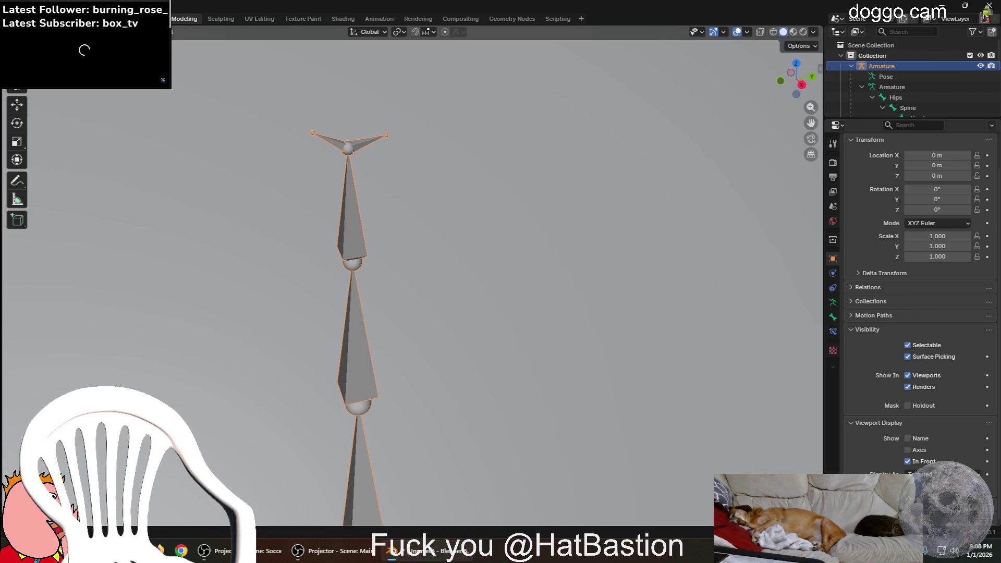
key(ctrl+Tab)
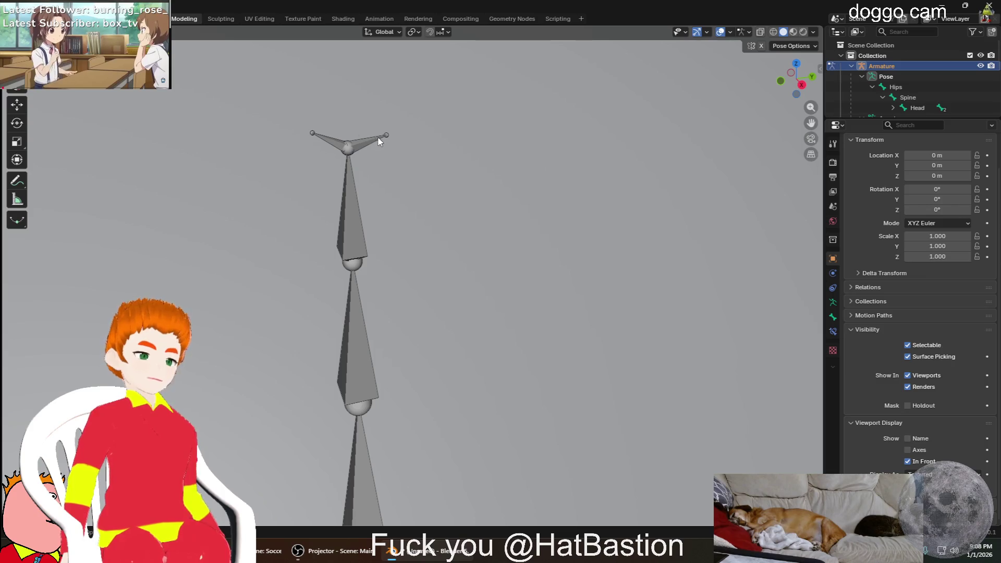
click(375, 144)
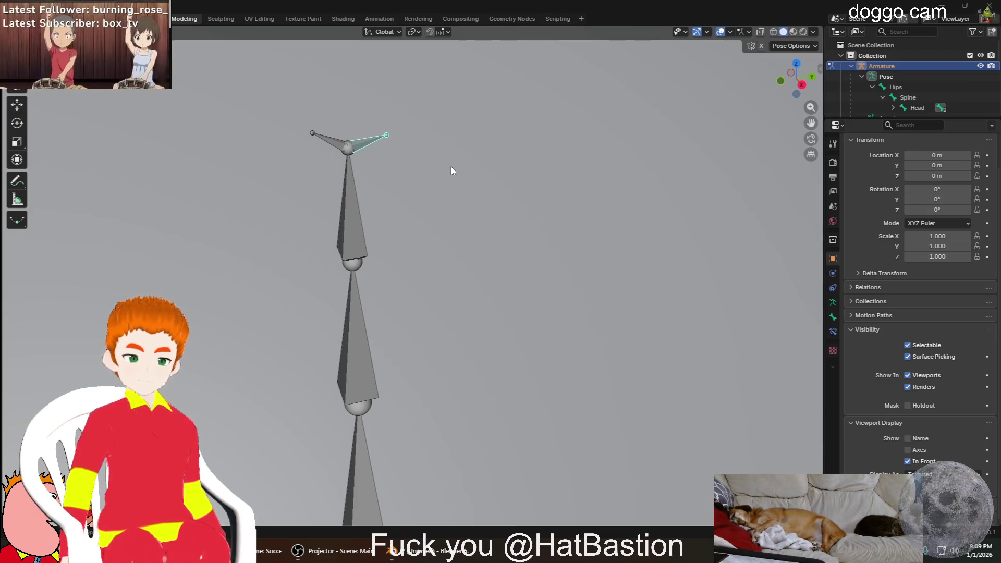
middle_drag(451, 170, 426, 177)
scroll(427, 177, down, 5)
scroll(427, 177, up, 1)
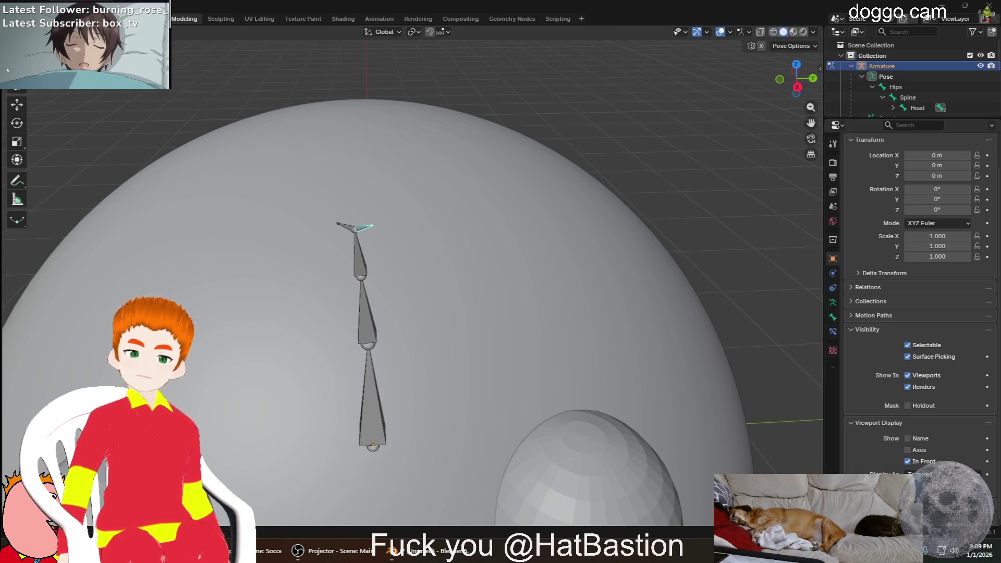
click(11, 17)
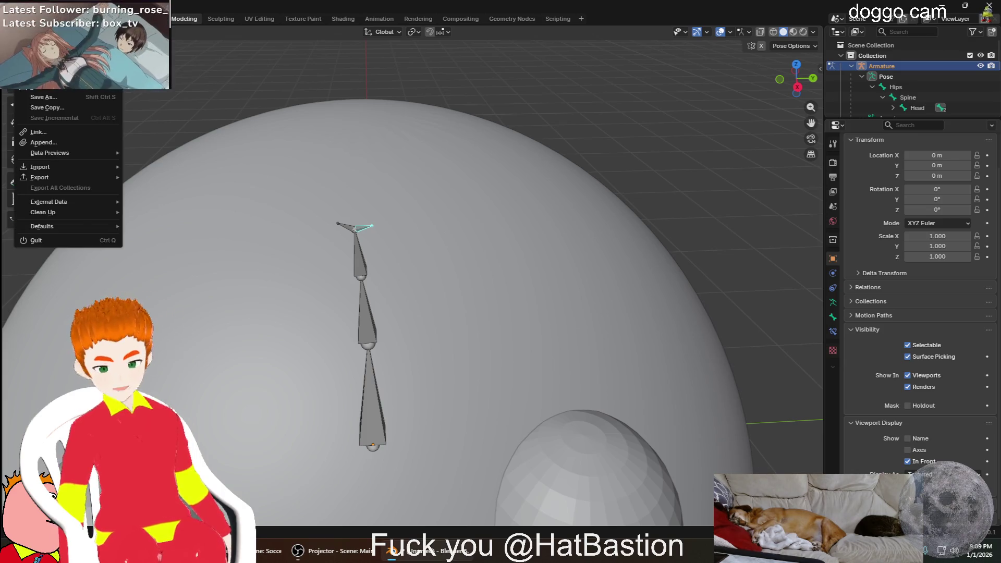
Save the project as First_Vtuber.blend via Save As and Ctrl+S
click(59, 95)
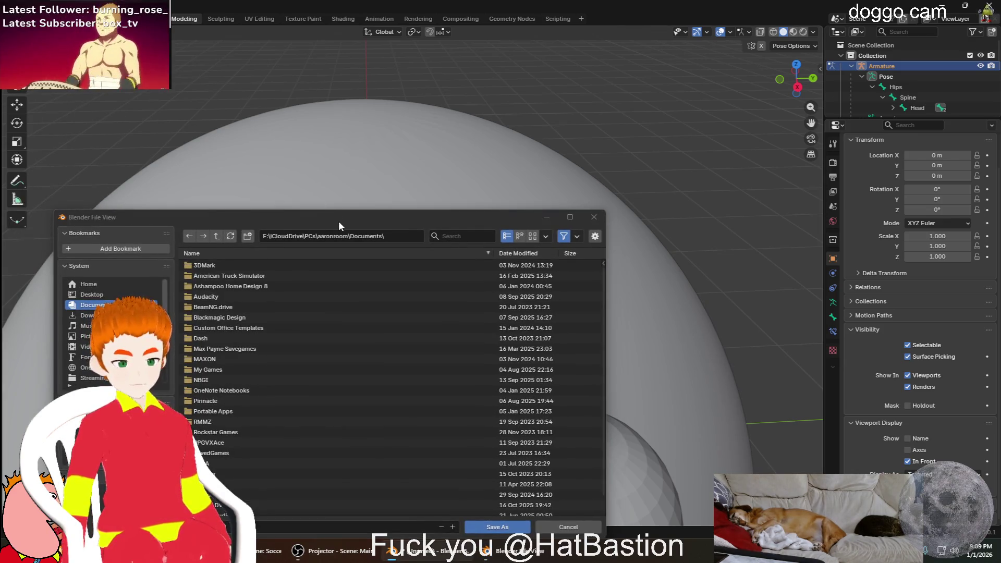
key(Escape)
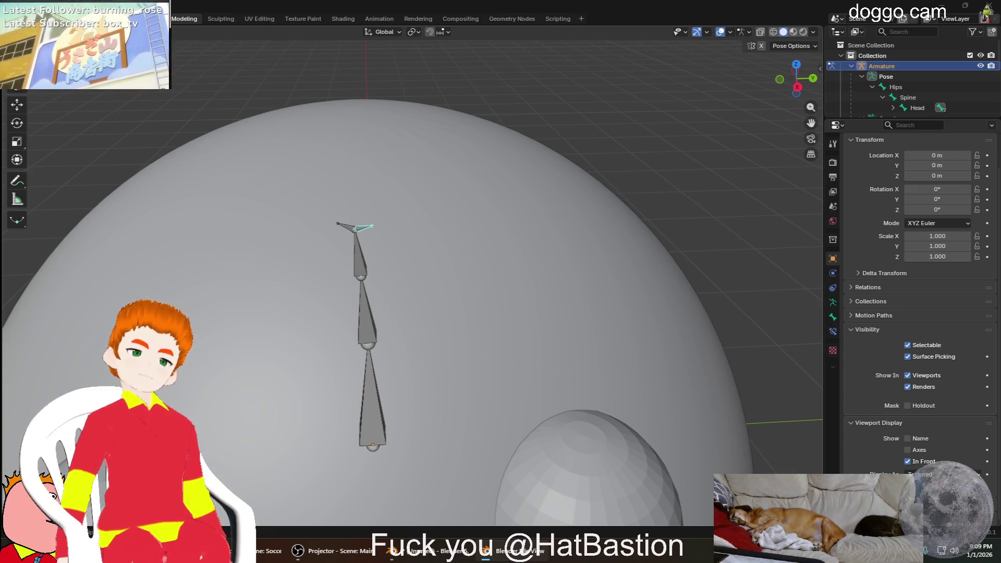
key(ctrl+s)
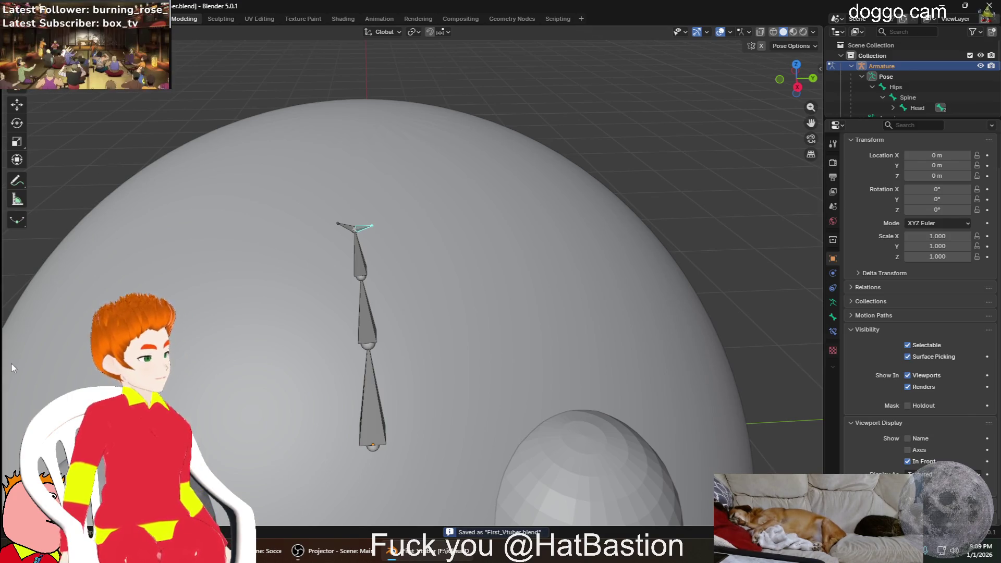
Orbit the view, toggle perspective with Numpad 5 and return the armature to object mode
mouse_move(339, 280)
middle_down()
mouse_move(358, 303)
mouse_move(420, 313)
mouse_move(525, 290)
mouse_move(261, 276)
mouse_move(329, 279)
mouse_move(358, 196)
middle_up()
scroll(367, 227, up, 3)
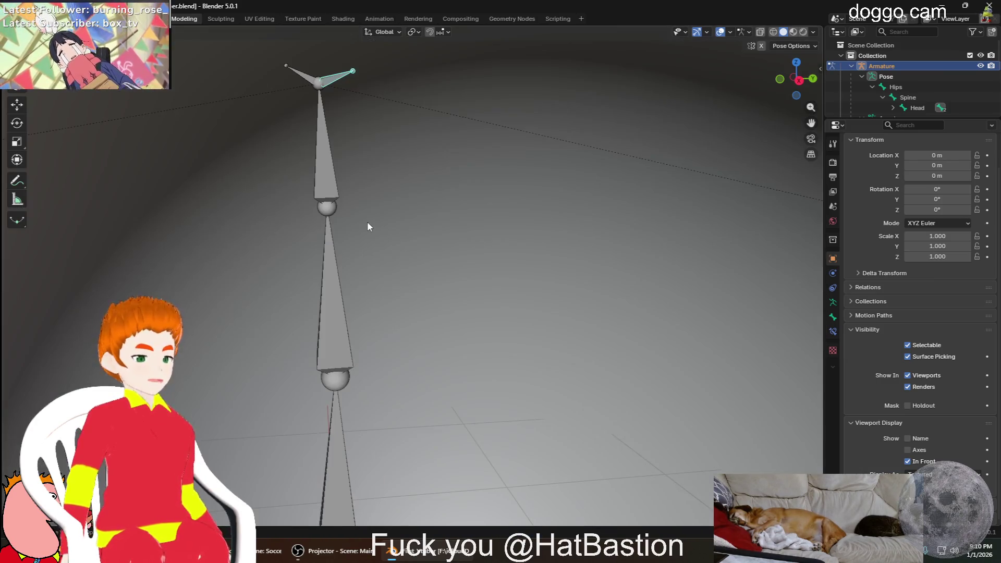
key(KP_5)
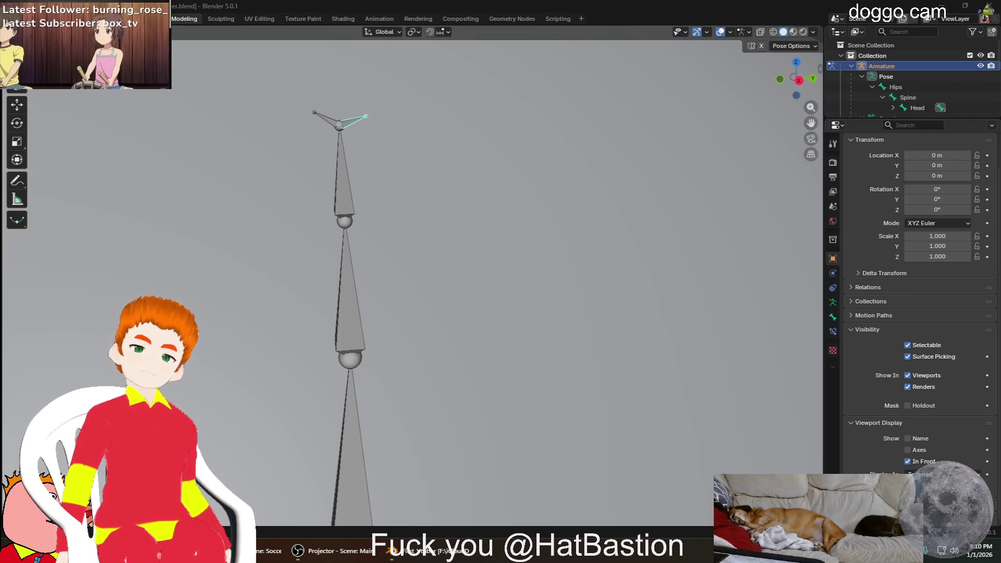
key(ctrl+z)
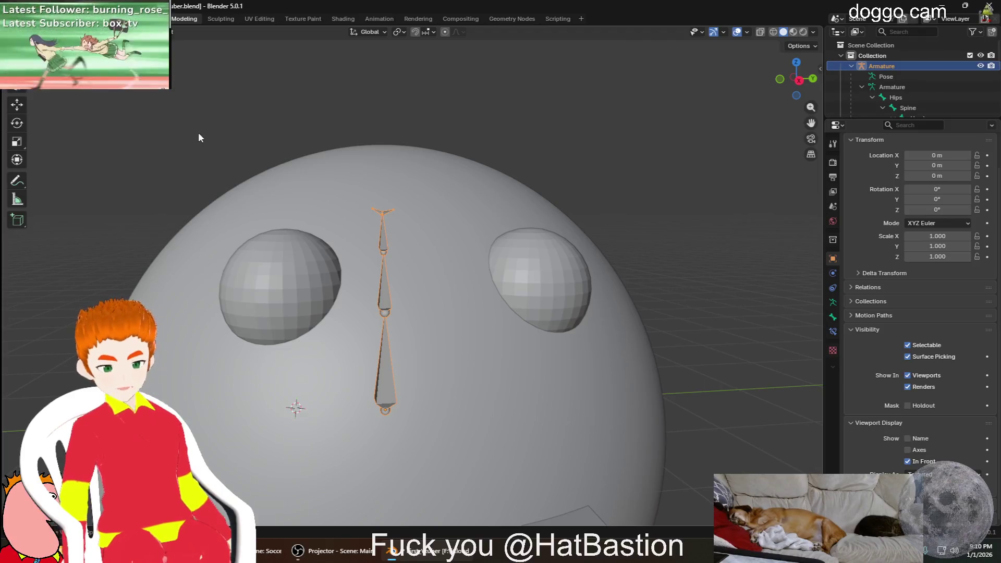
Reselect the armature inside the head sphere and switch it into pose mode
click(215, 141)
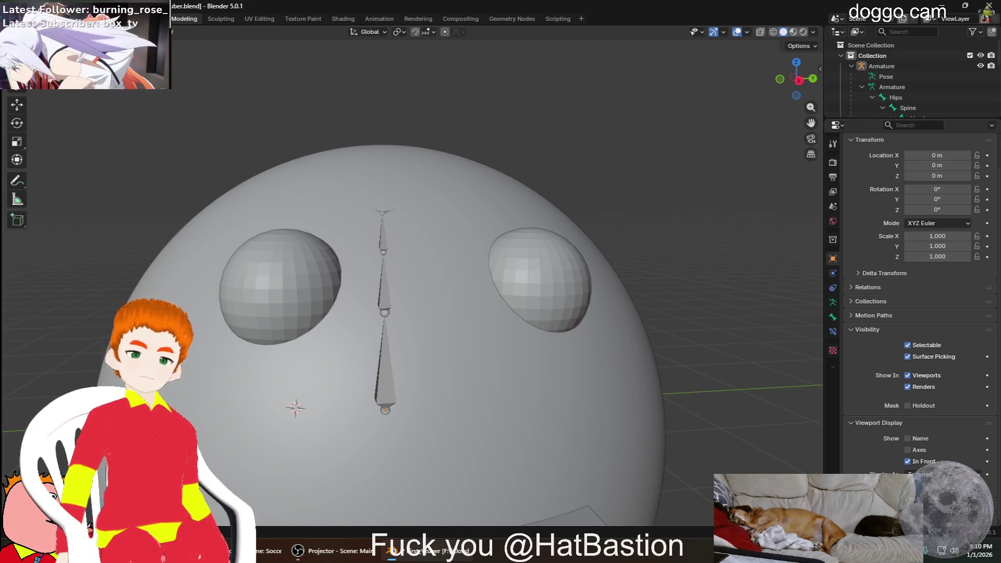
scroll(404, 309, up, 4)
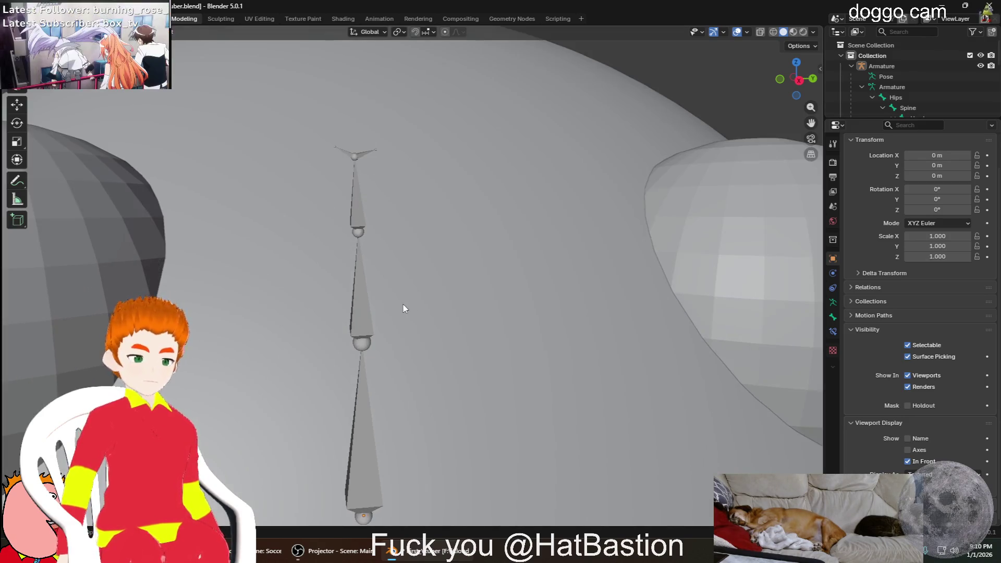
click(360, 316)
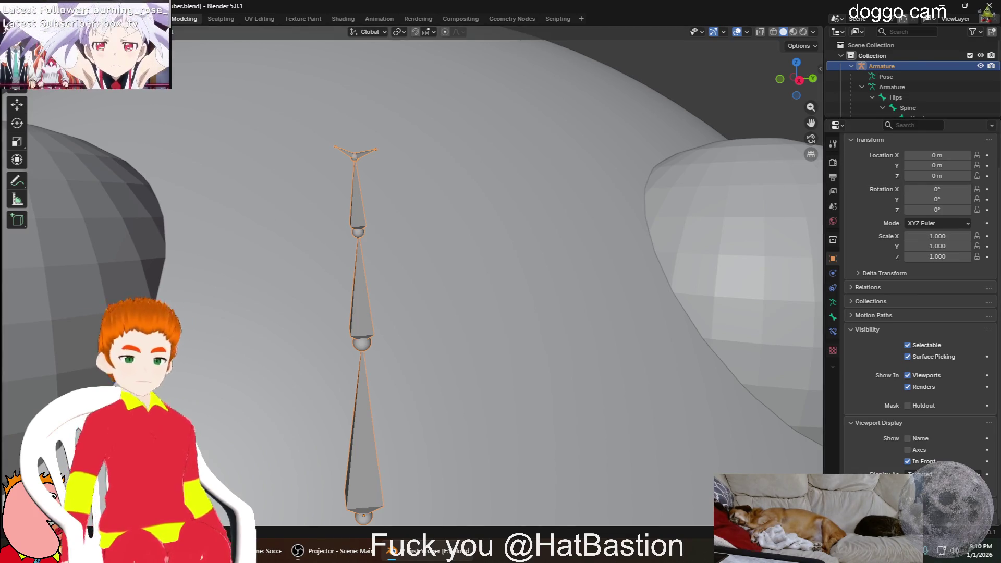
key(ctrl+Tab)
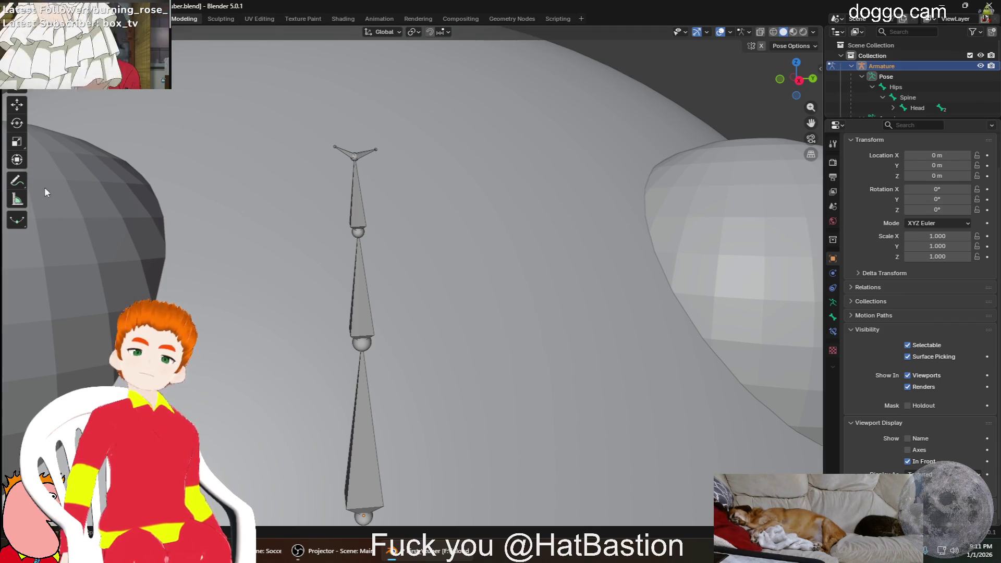
Select the right head-branch bone, then make the Armature data block active in the Outliner
click(363, 157)
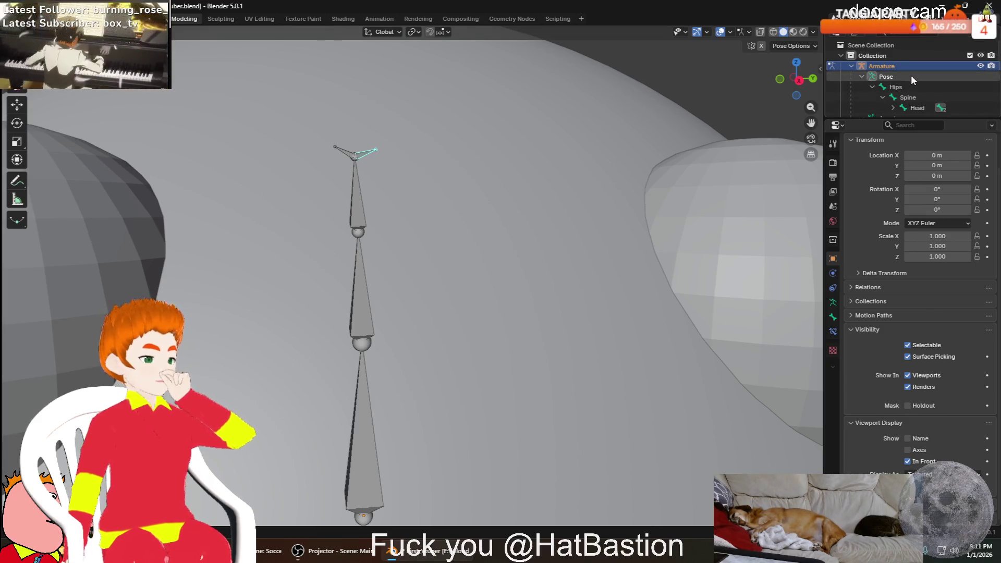
scroll(914, 94, down, 2)
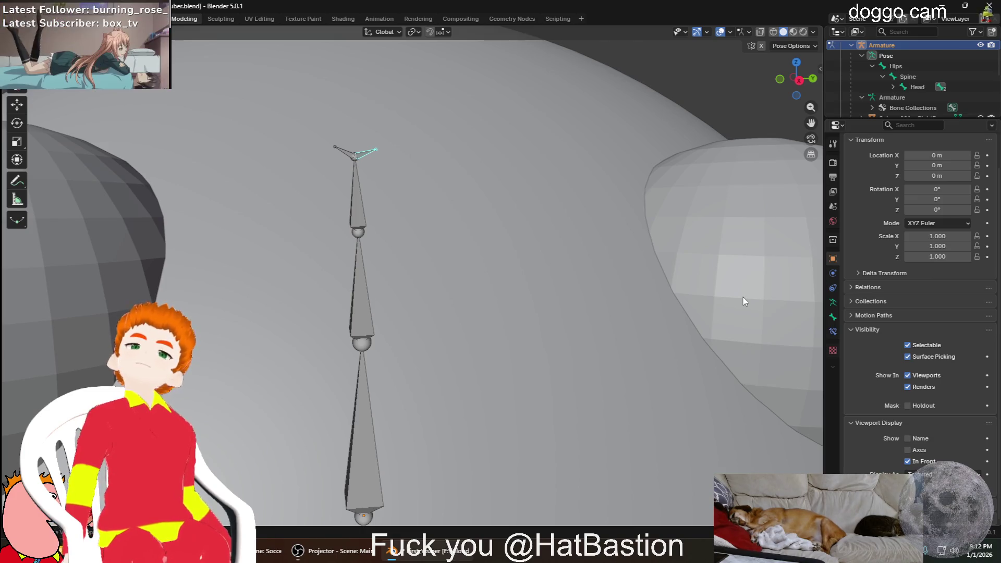
click(883, 97)
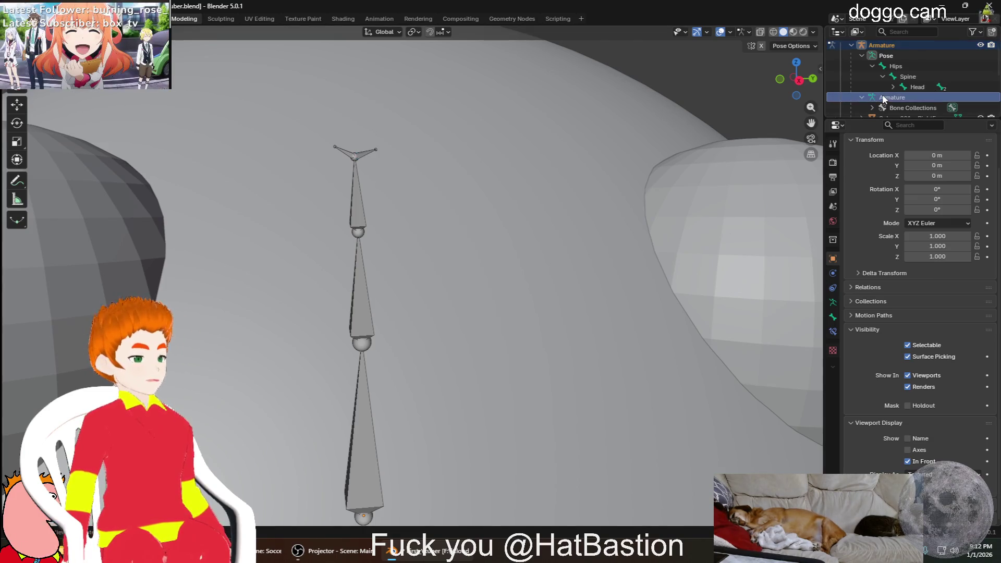
right_click(909, 95)
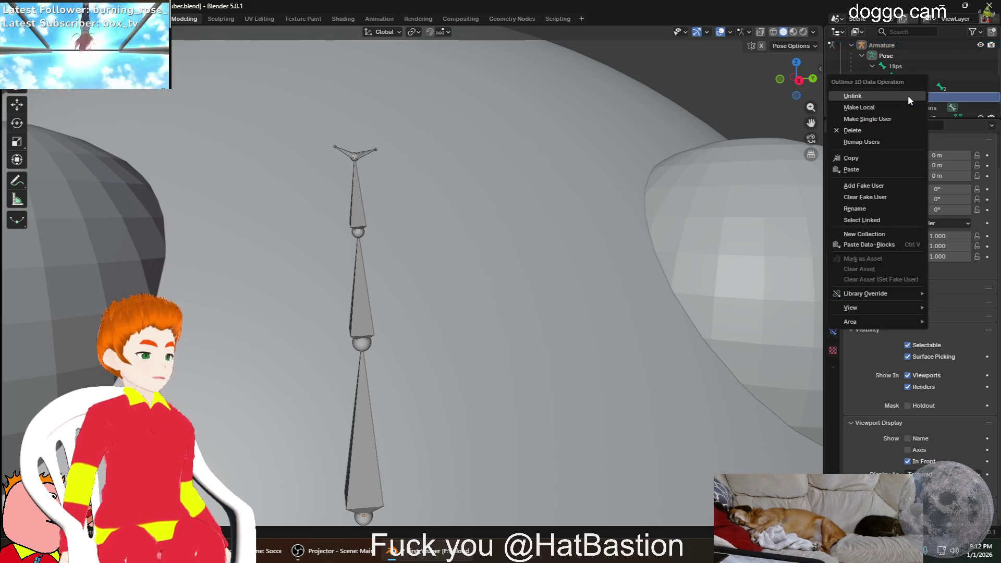
right_click(933, 95)
key(Escape)
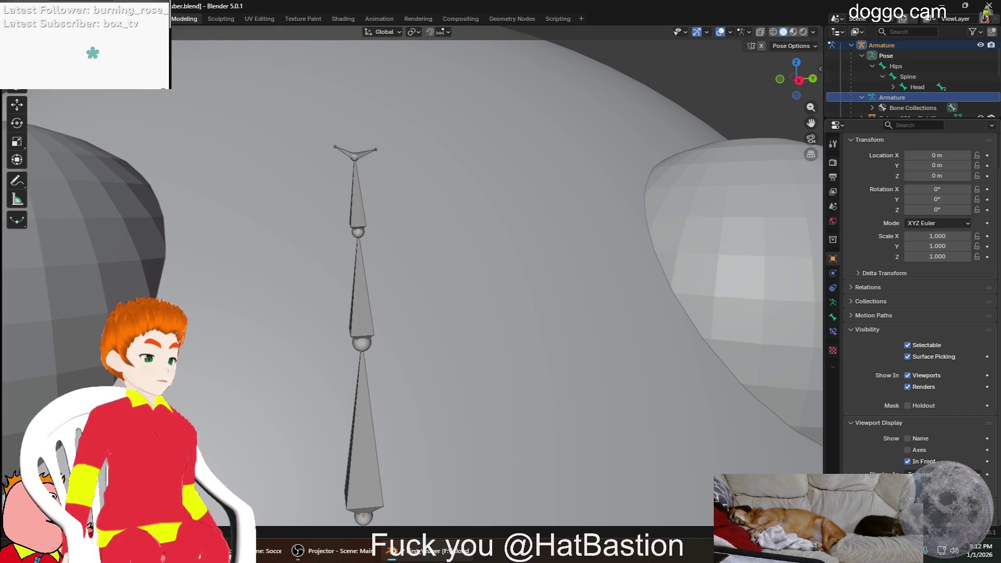
scroll(920, 323, down, 1)
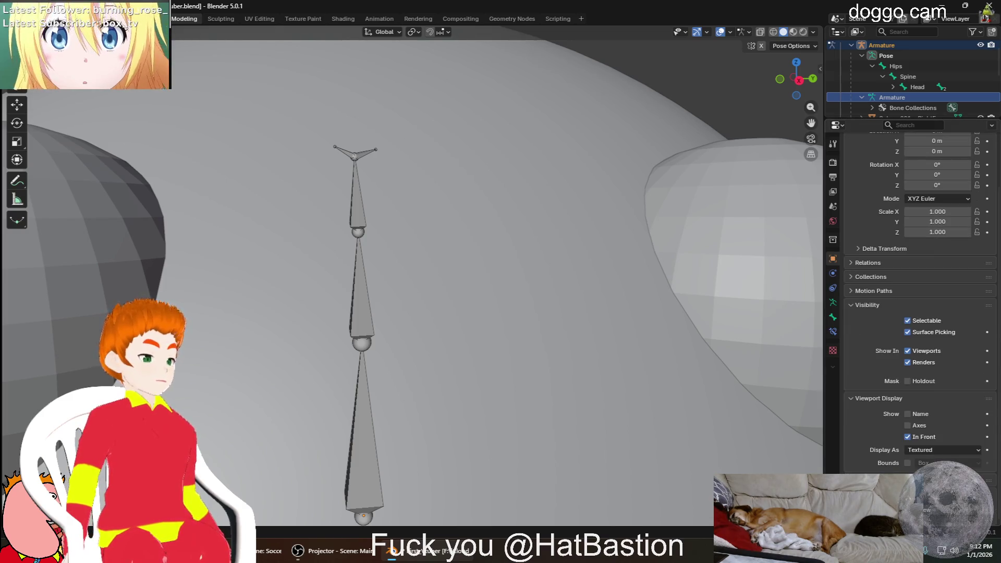
scroll(875, 438, up, 1)
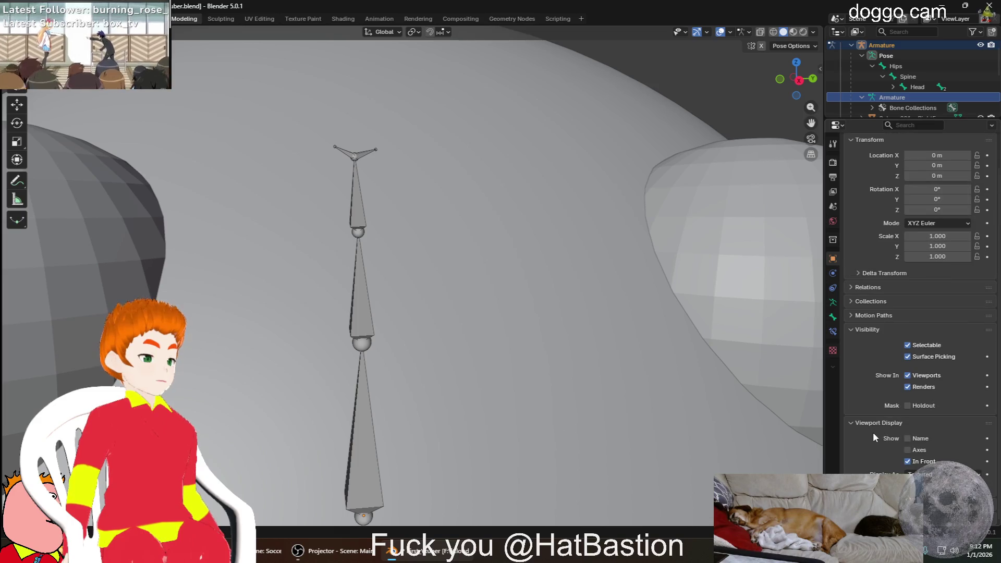
scroll(863, 421, up, 2)
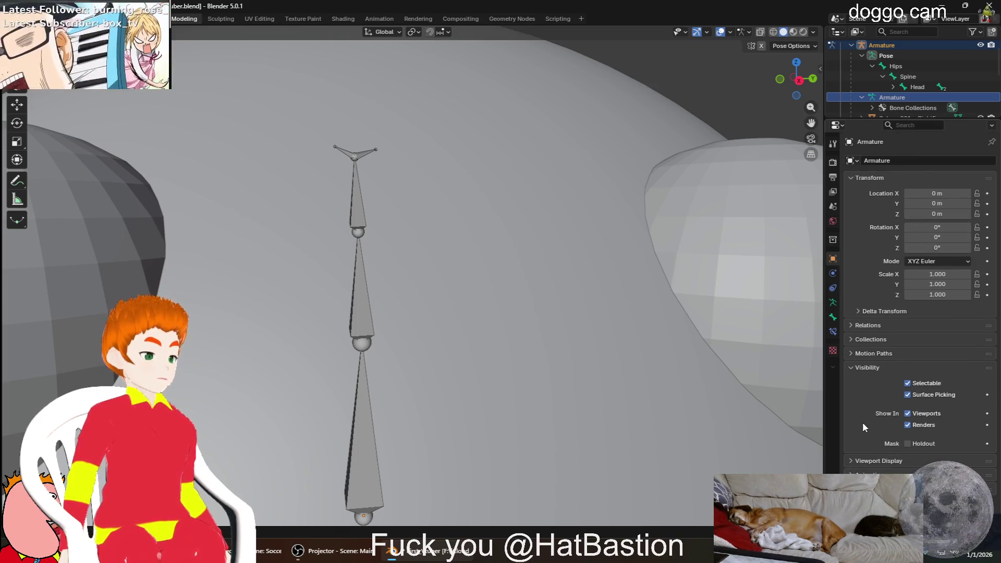
click(868, 367)
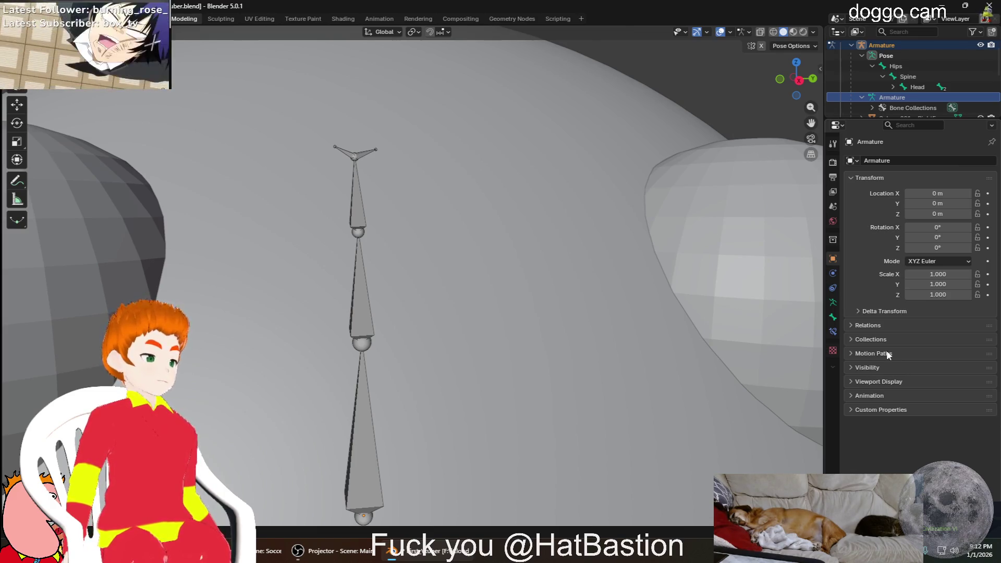
click(872, 340)
click(871, 340)
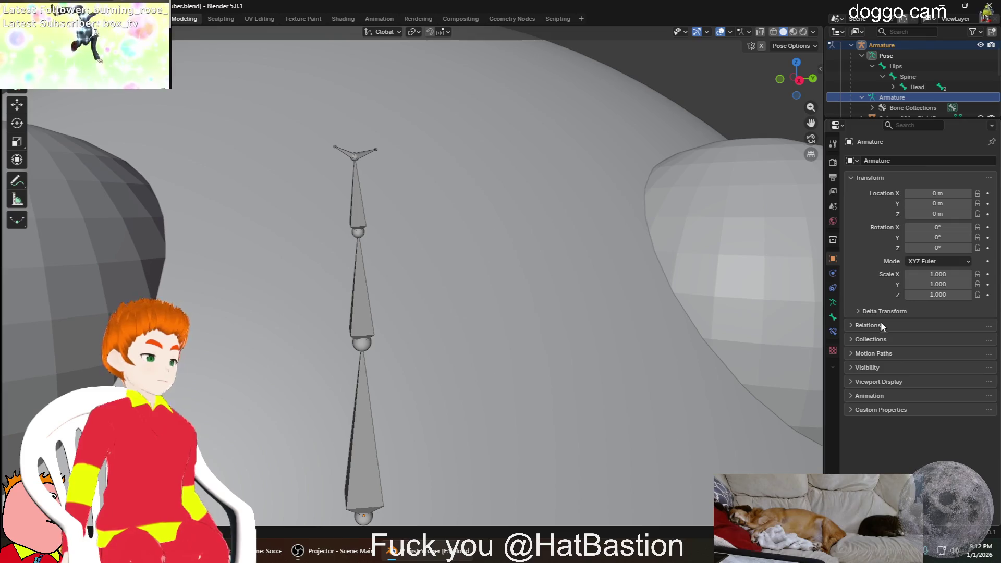
click(852, 179)
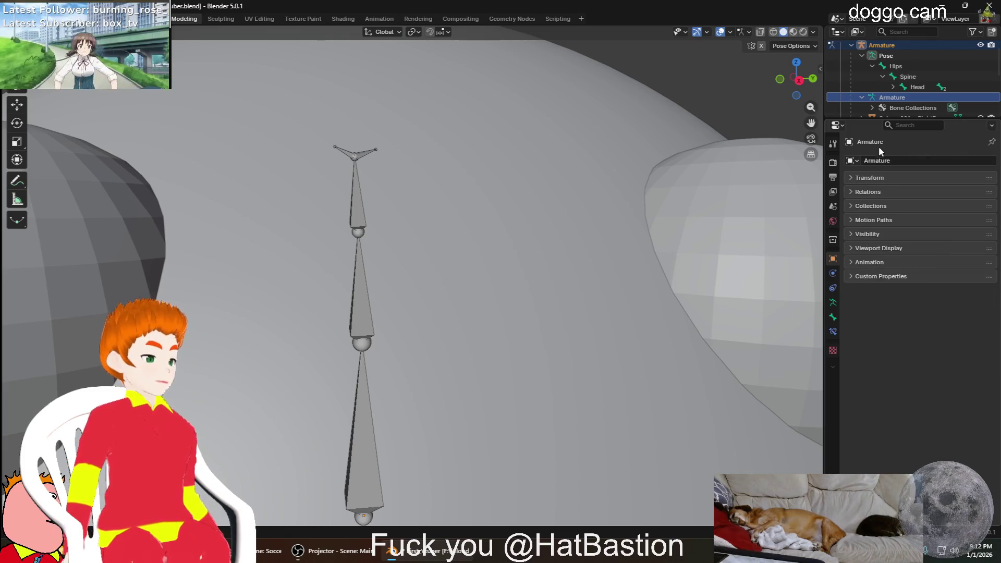
click(859, 161)
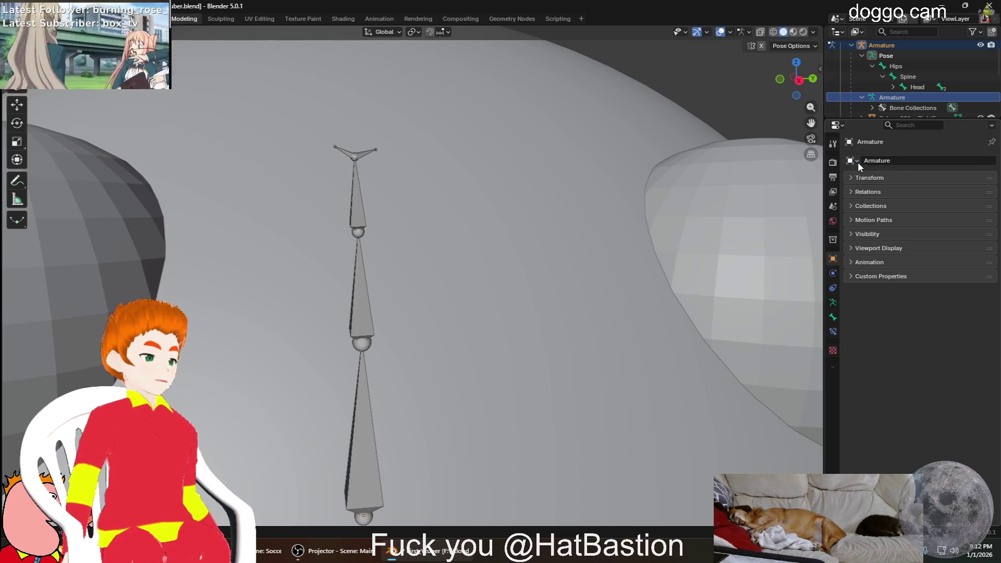
click(911, 106)
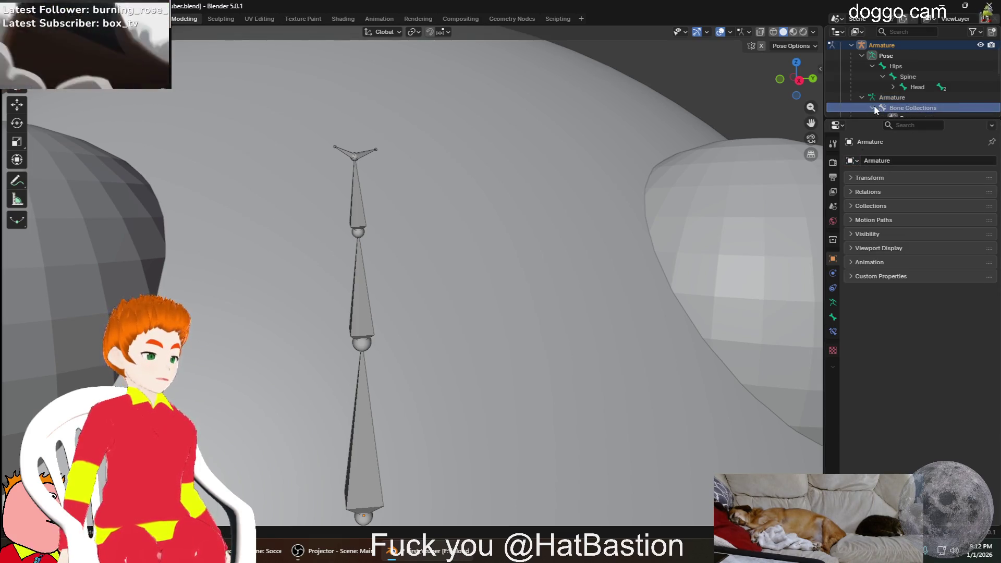
click(874, 107)
scroll(874, 105, down, 1)
click(907, 98)
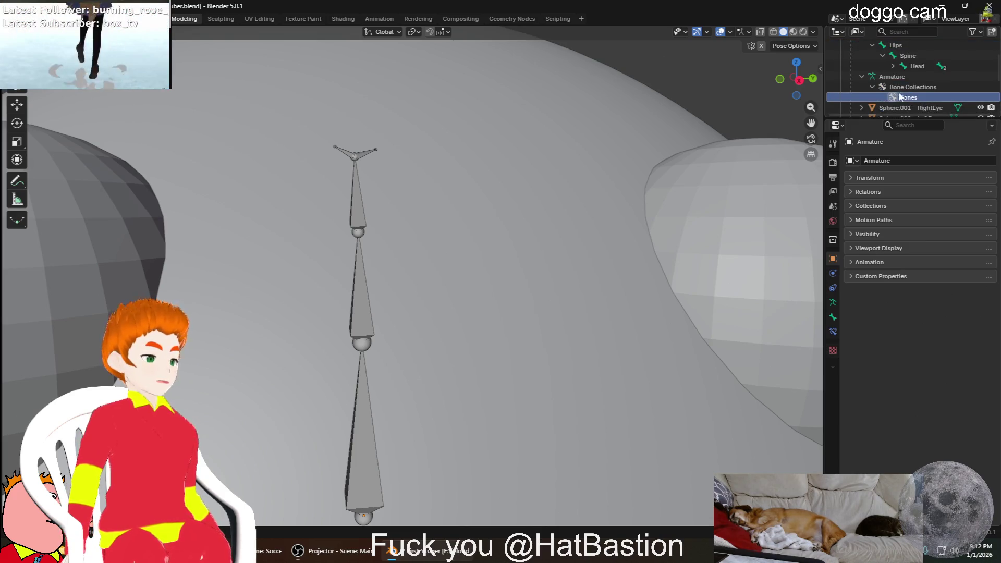
scroll(891, 86, up, 2)
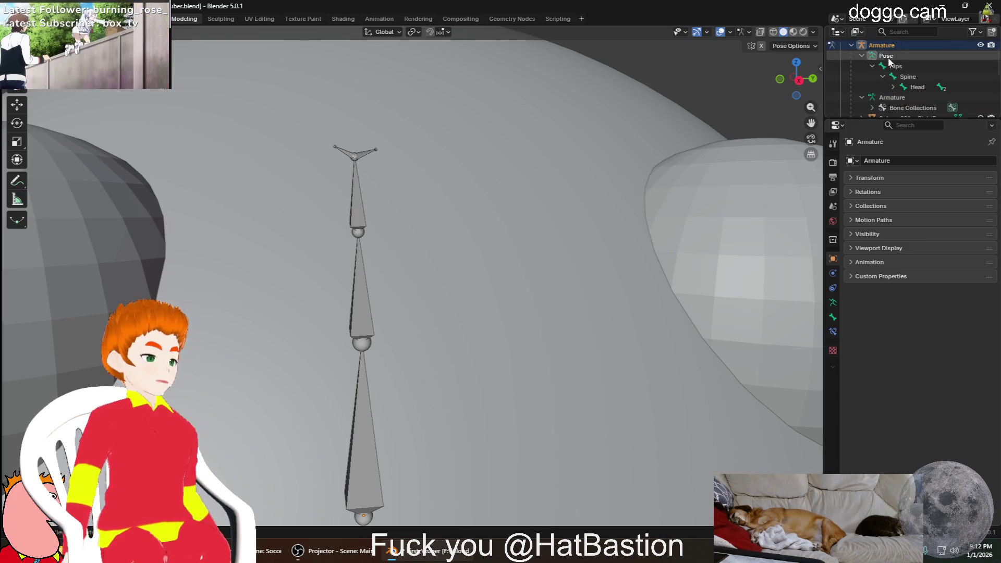
scroll(888, 59, up, 2)
click(887, 75)
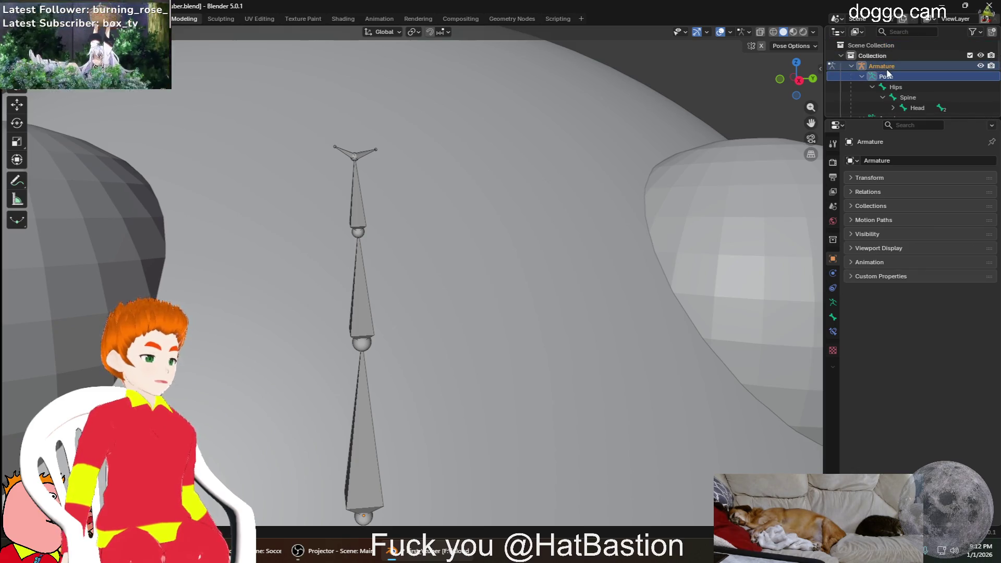
click(887, 67)
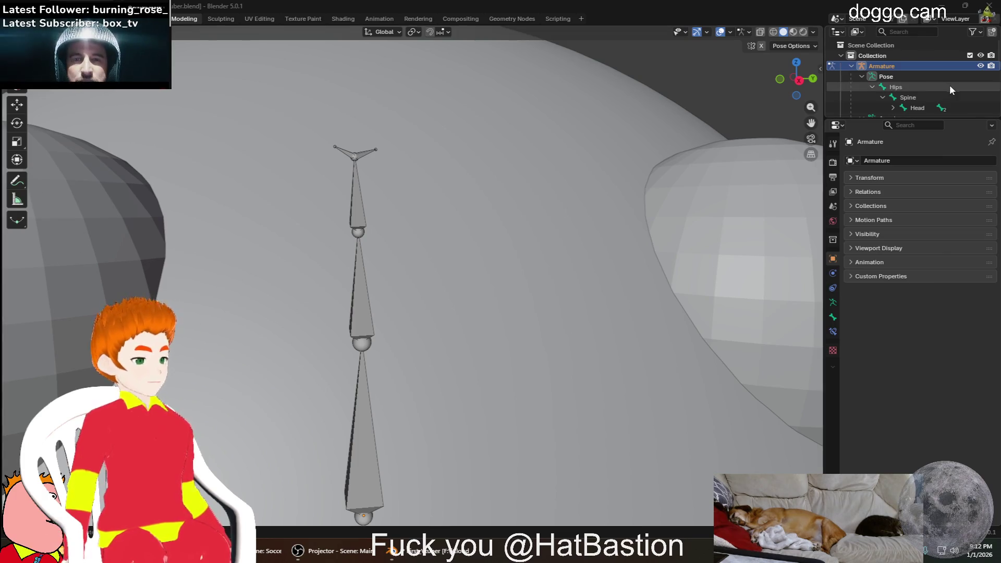
click(909, 97)
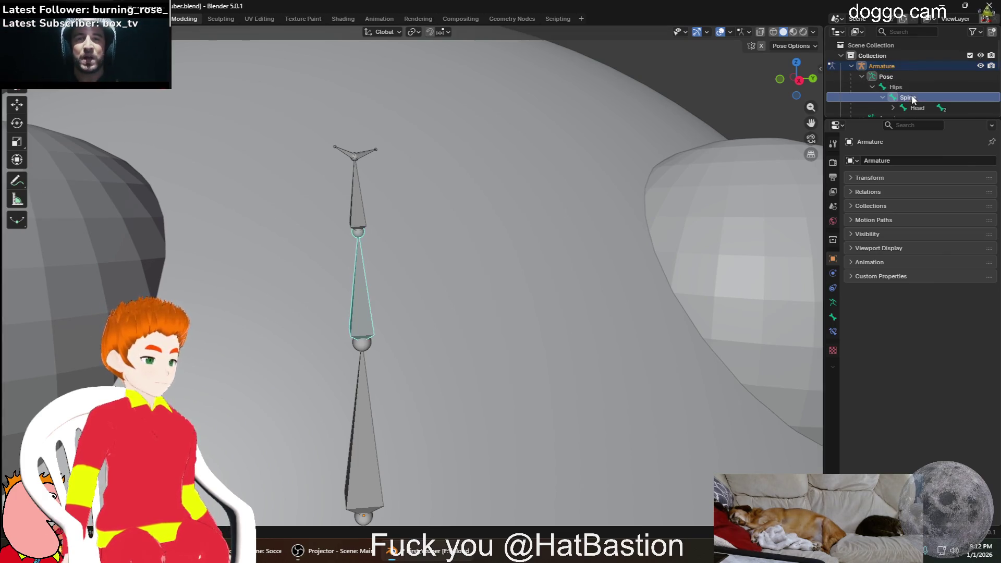
scroll(913, 102, down, 1)
Expand the Head bone in the Outliner and make LeftEye the active pose bone
click(914, 86)
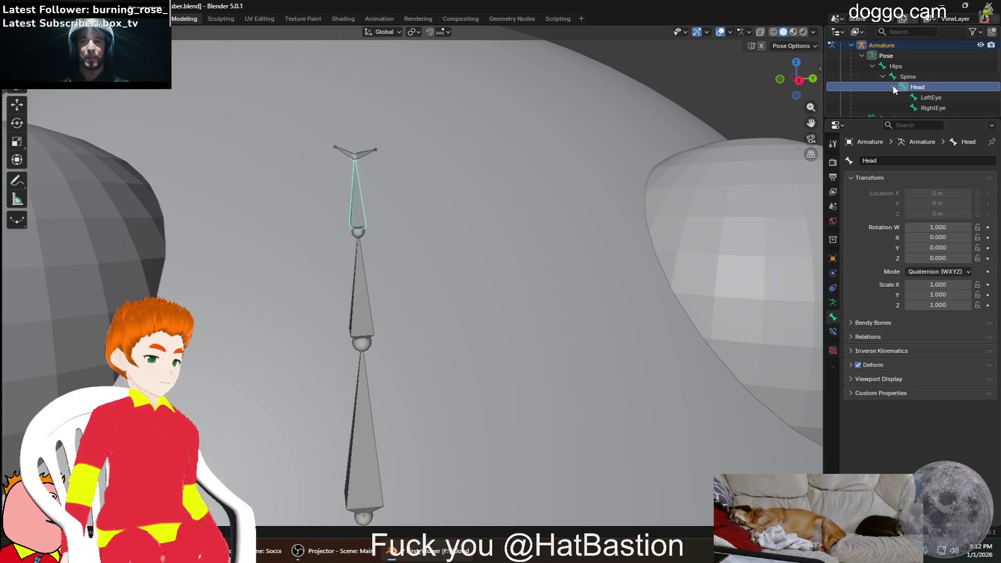
click(929, 98)
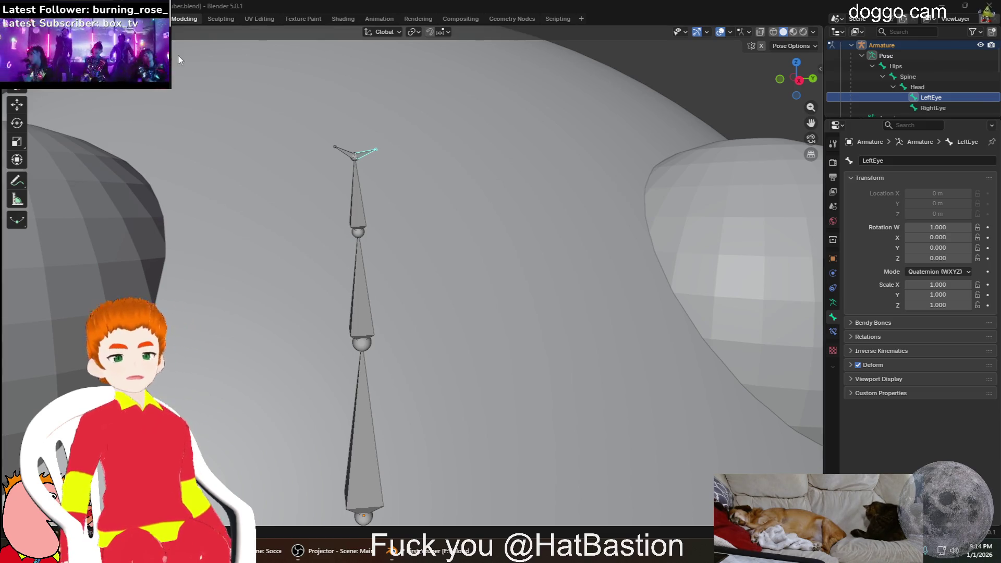
scroll(800, 127, down, 5)
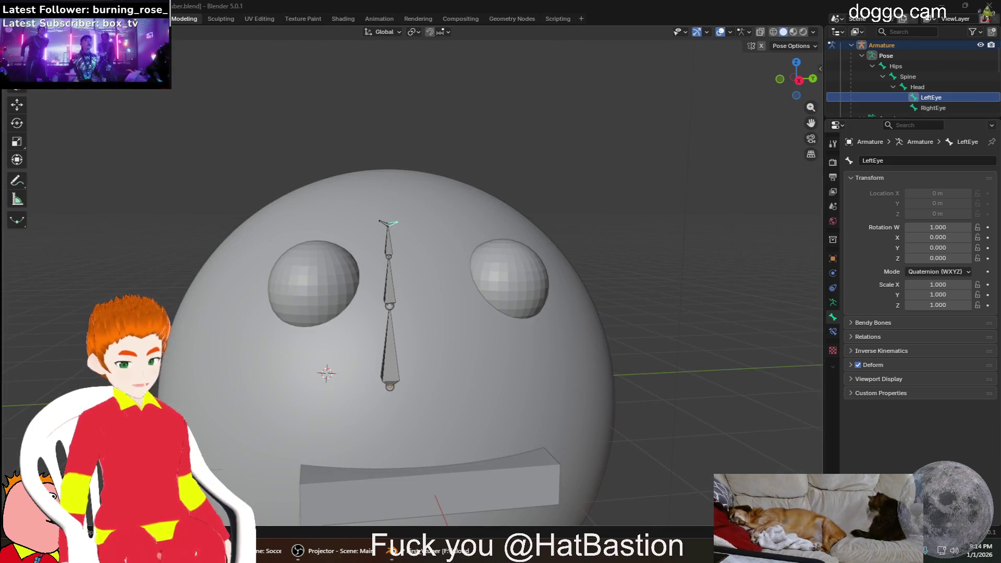
Leave pose mode, select the head sphere mesh and show its vertex groups
key(ctrl+Tab)
click(492, 321)
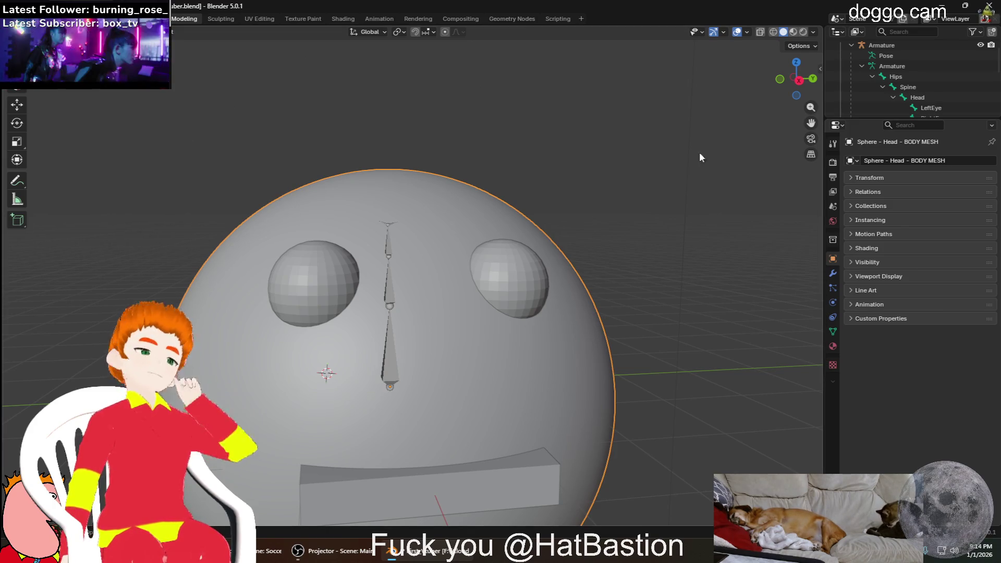
scroll(860, 66, down, 3)
scroll(872, 84, down, 2)
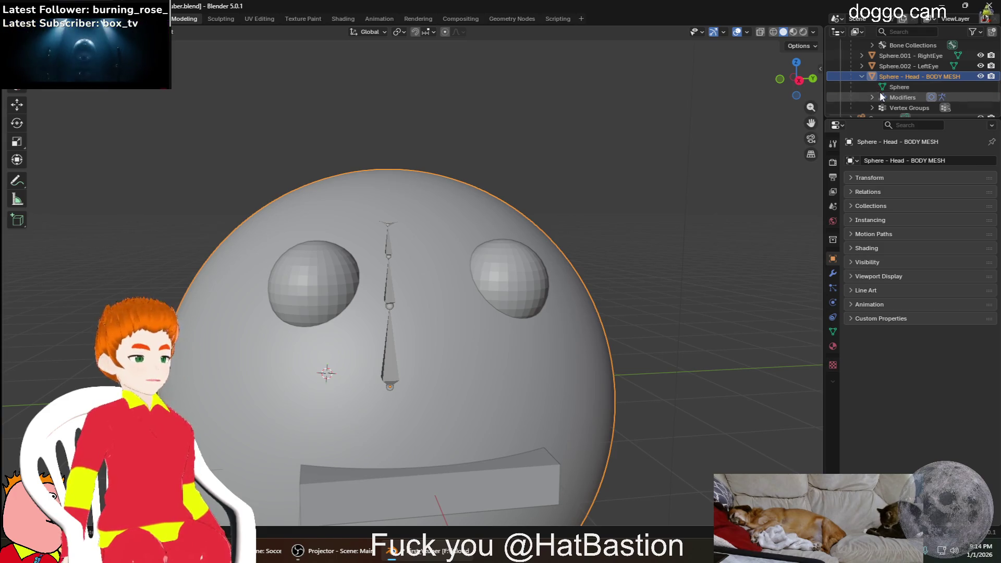
click(886, 90)
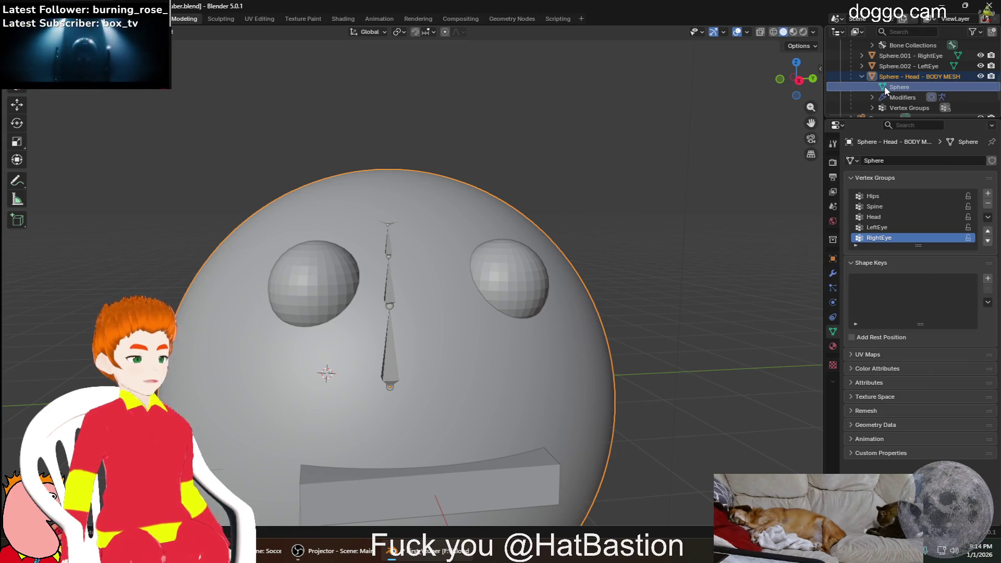
Open the head's Sphere mesh data, making RightEye the active vertex group
click(907, 216)
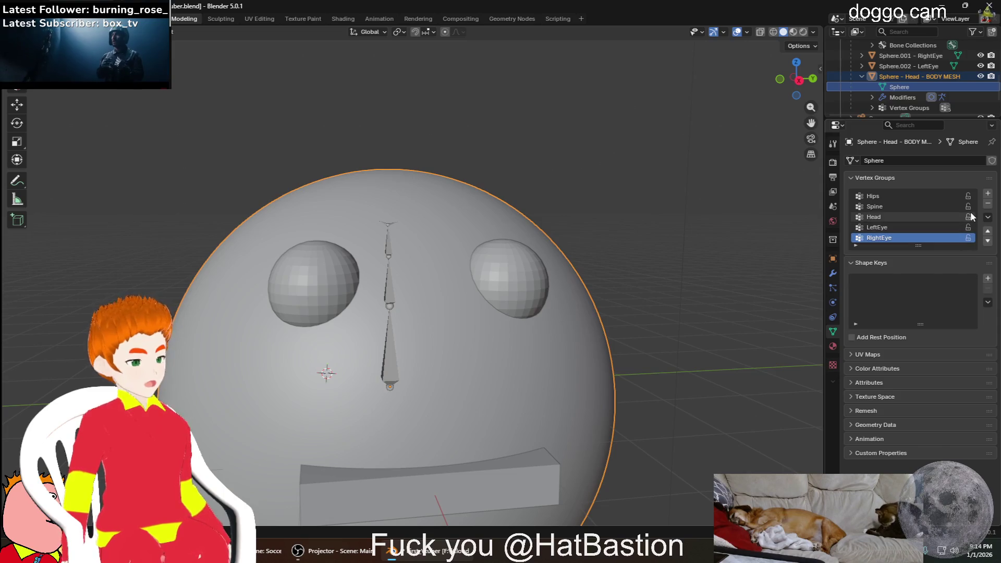
click(964, 237)
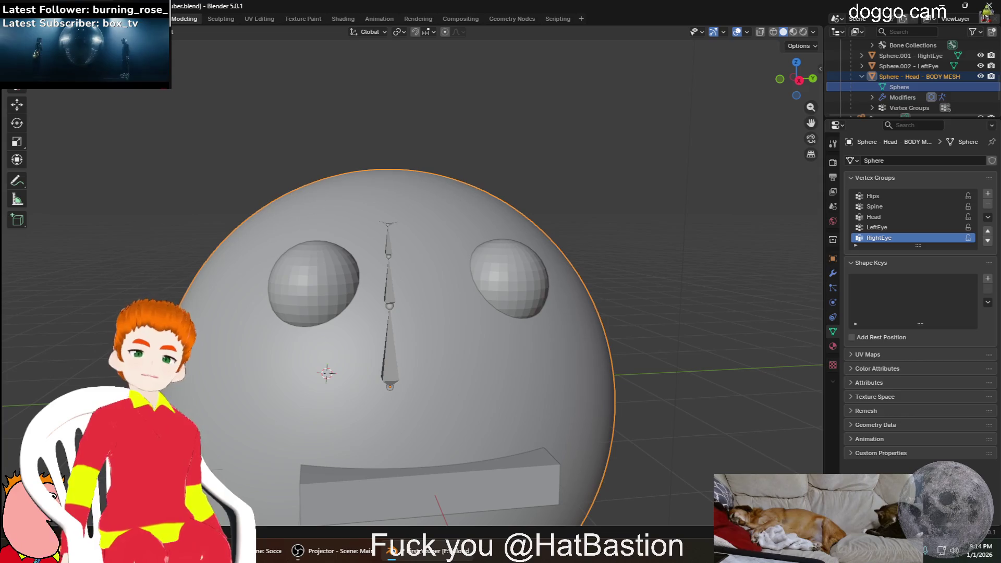
Remove the LeftEye and RightEye vertex groups from the head mesh, then reselect the armature
click(890, 228)
right_click(878, 228)
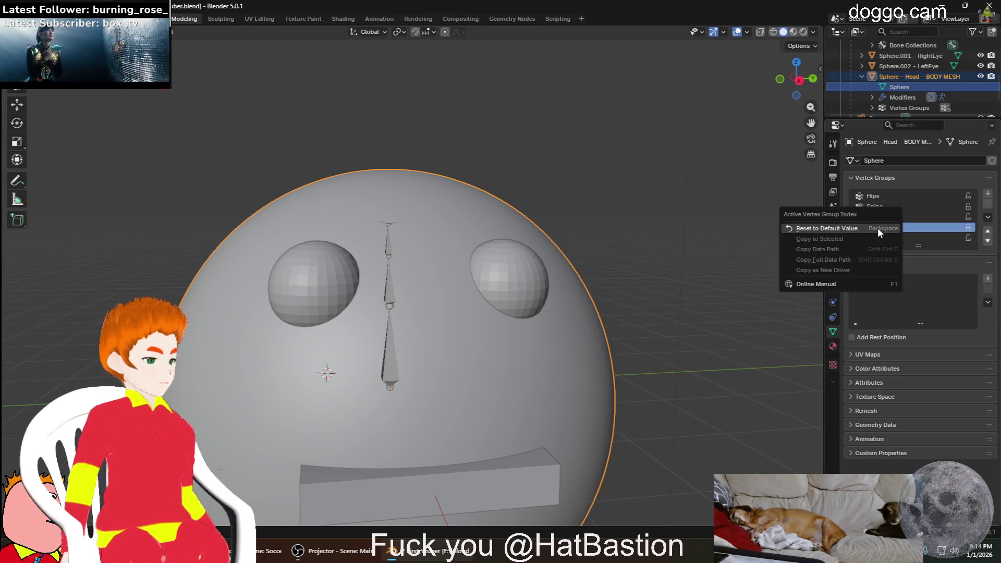
click(913, 233)
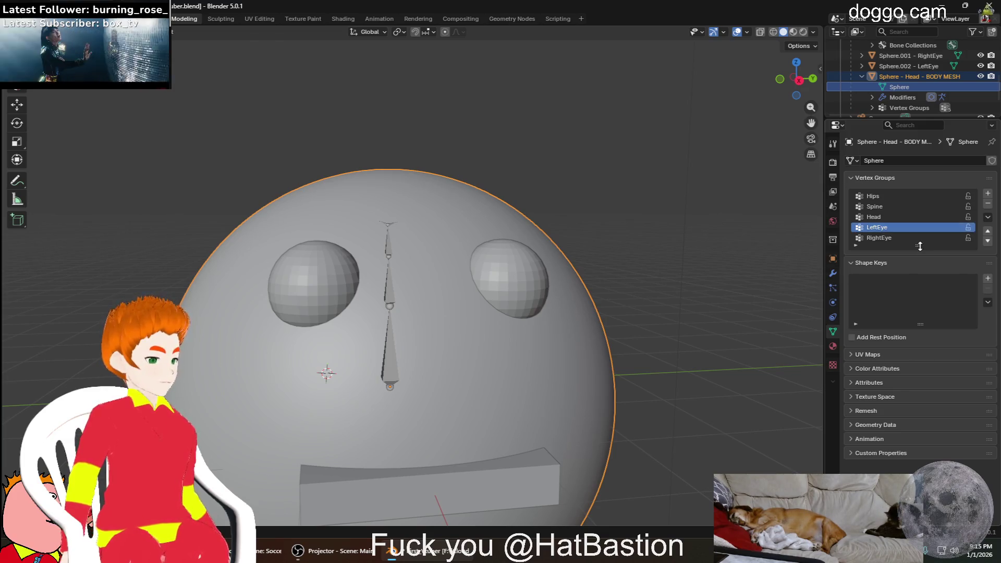
click(988, 203)
click(938, 227)
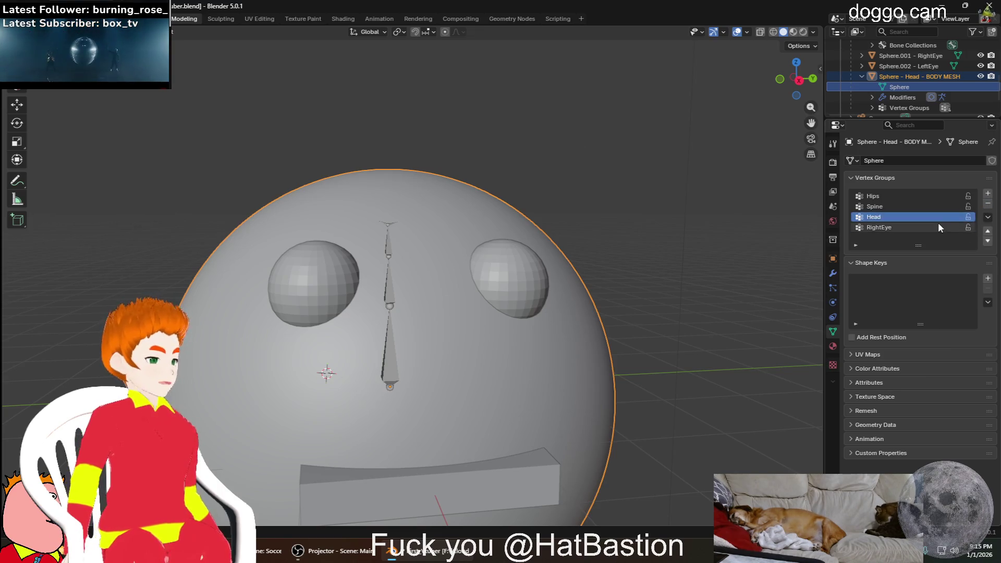
click(987, 203)
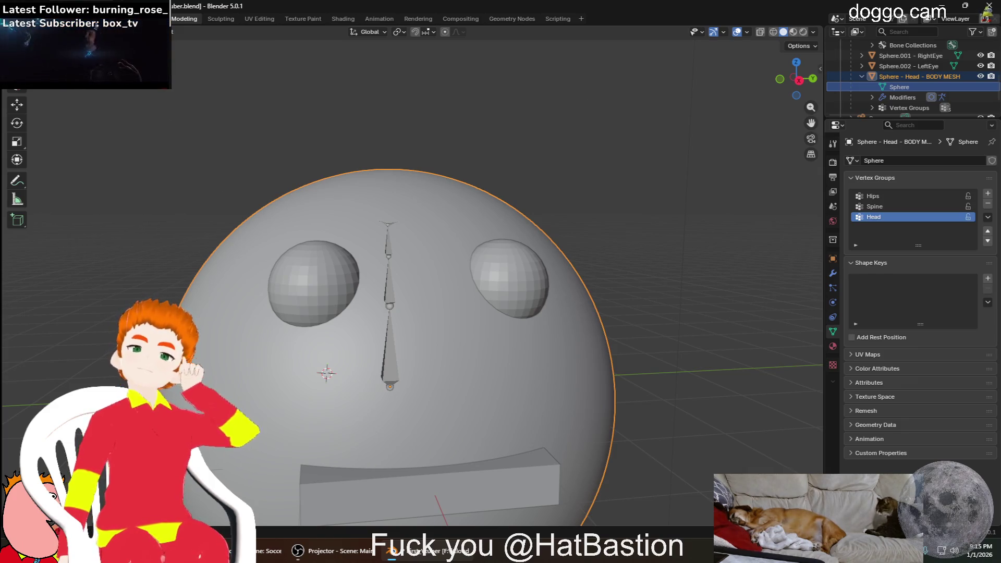
click(386, 360)
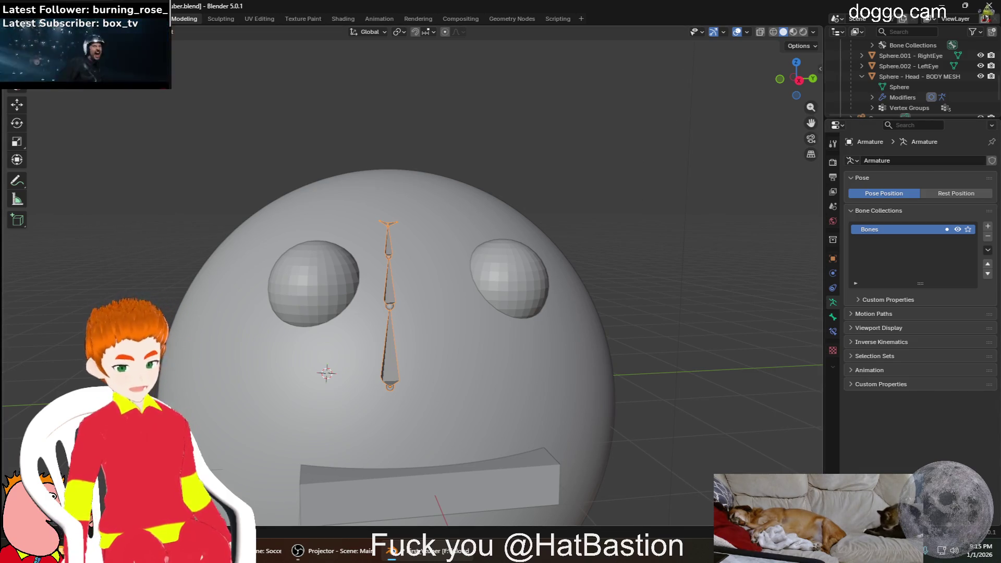
Enter pose mode, rotate the top bone above the head twice with the Rotate gizmo, then exit pose mode
key(ctrl+Tab)
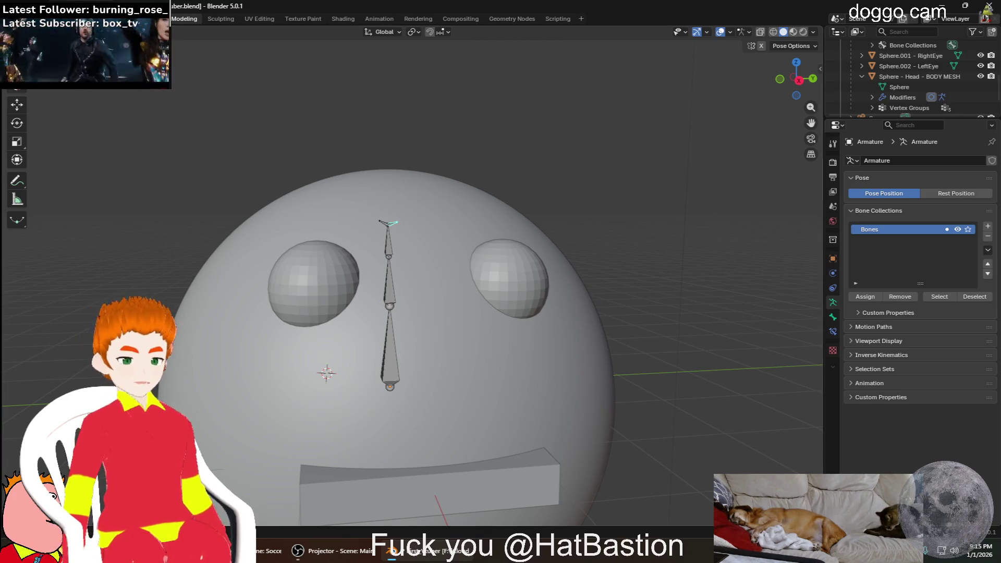
click(17, 125)
drag(427, 219, 420, 233)
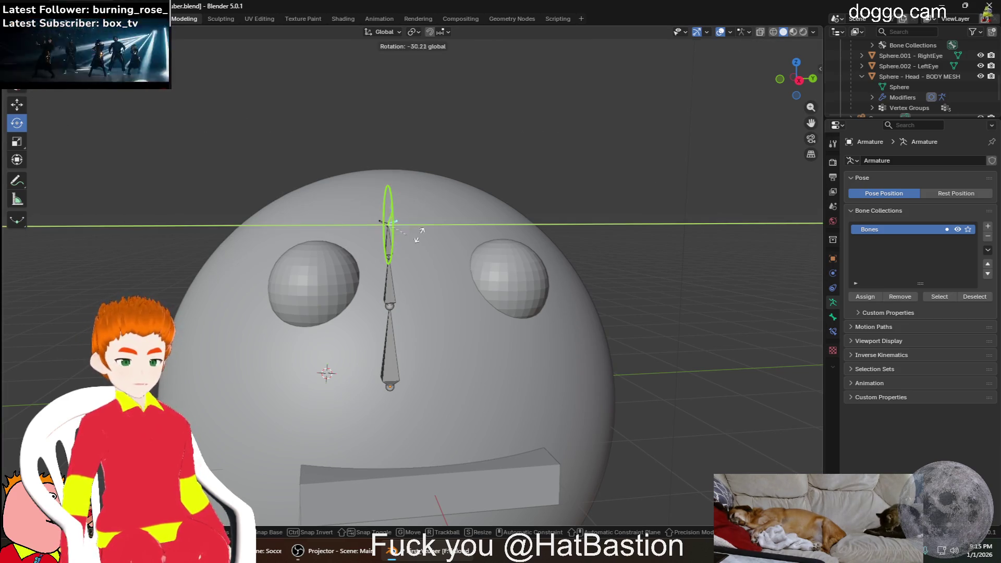
drag(453, 313, 474, 276)
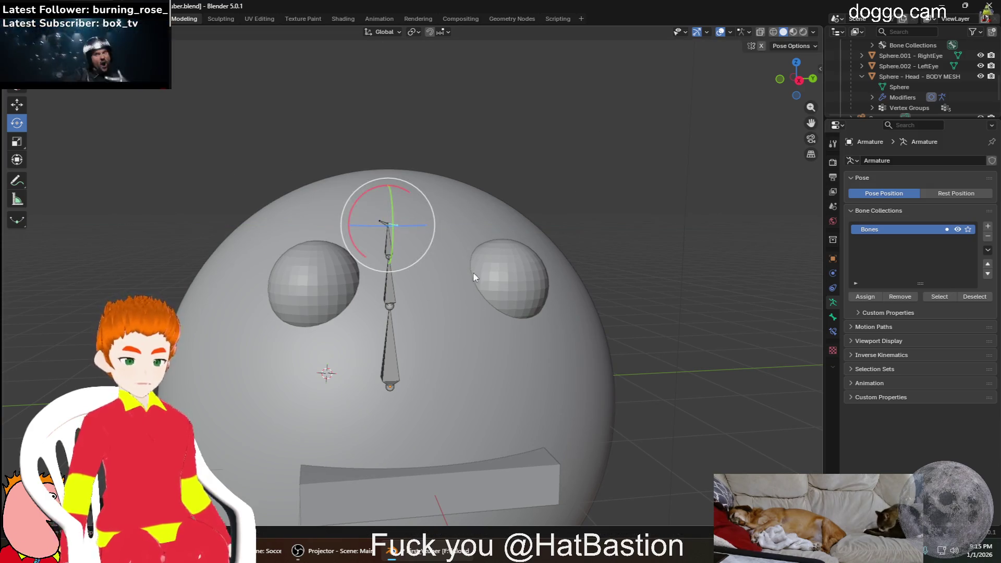
click(500, 281)
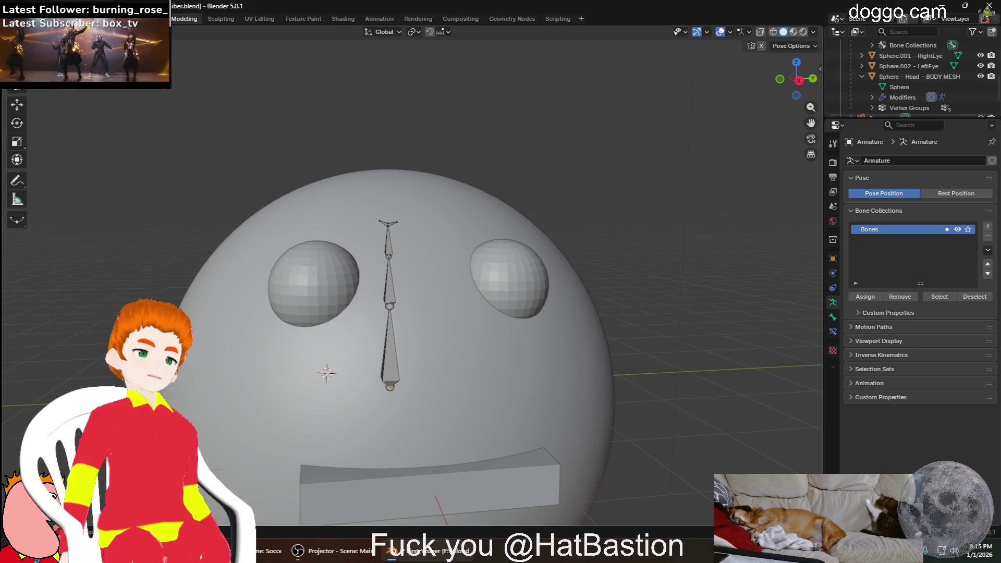
click(16, 104)
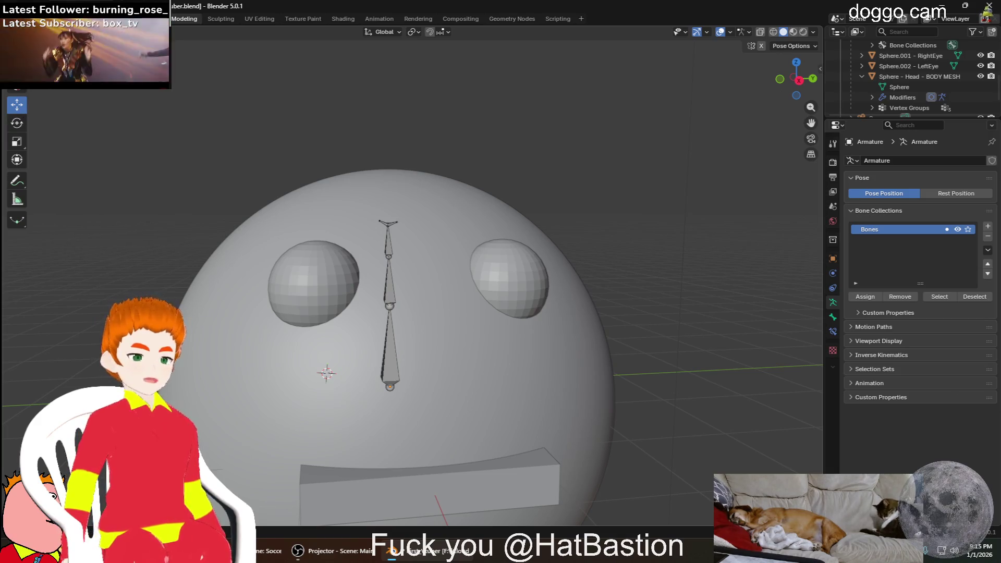
key(Tab)
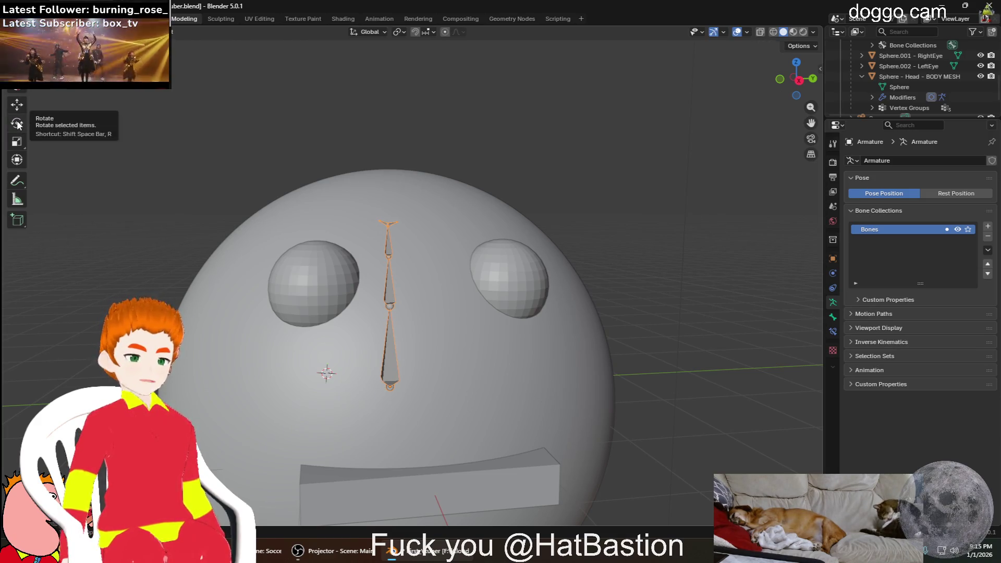
click(17, 124)
click(506, 279)
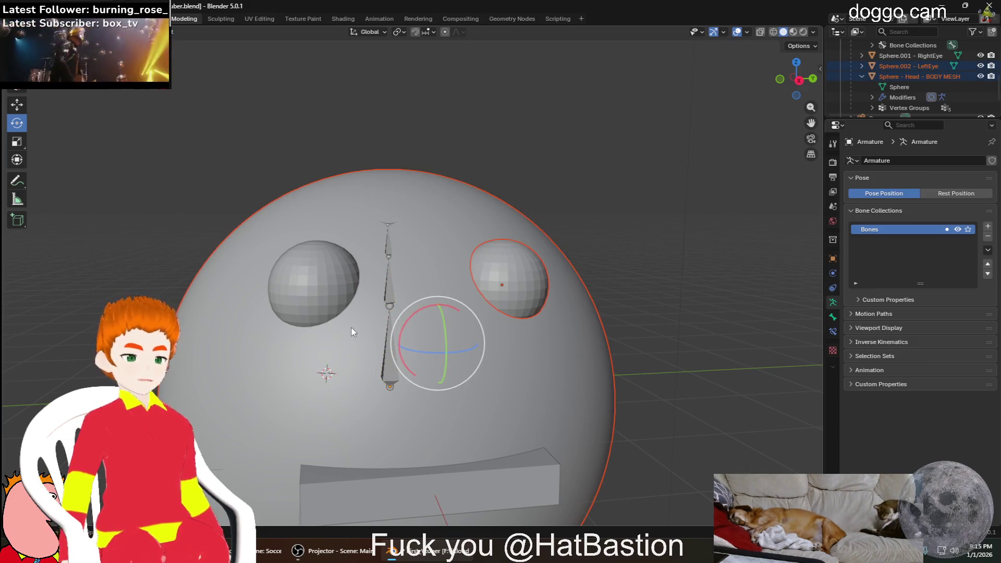
key(Tab)
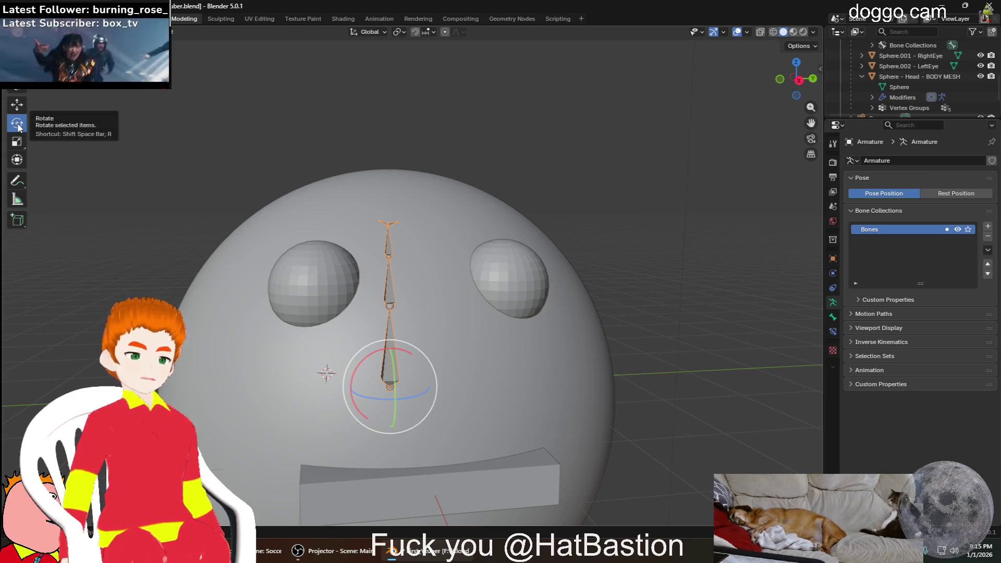
mouse_move(400, 397)
mouse_down()
mouse_move(494, 331)
mouse_move(485, 394)
mouse_move(596, 405)
mouse_up()
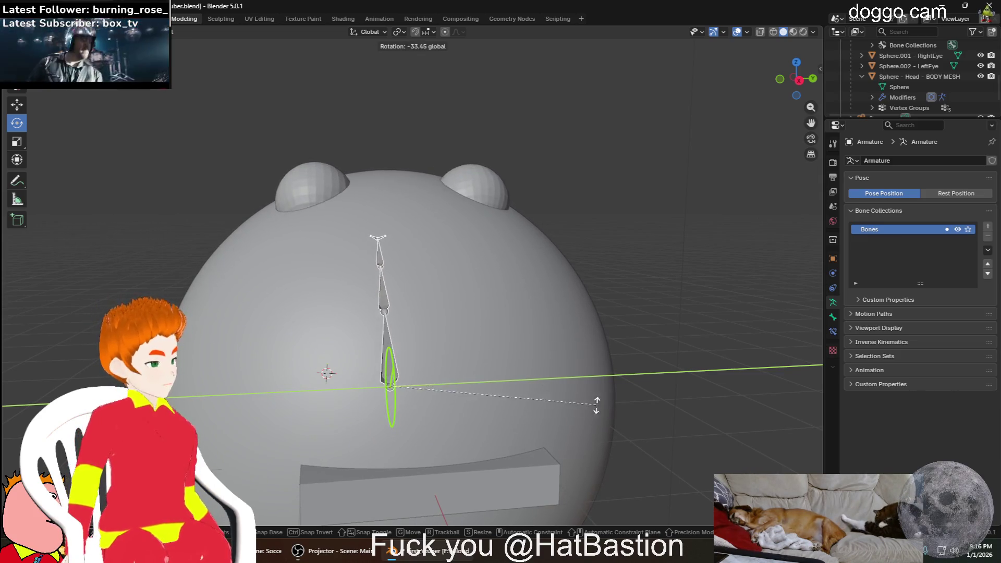
mouse_move(596, 405)
mouse_down()
mouse_move(418, 329)
mouse_move(569, 396)
mouse_move(659, 480)
mouse_move(415, 358)
mouse_move(540, 391)
mouse_move(694, 452)
mouse_up()
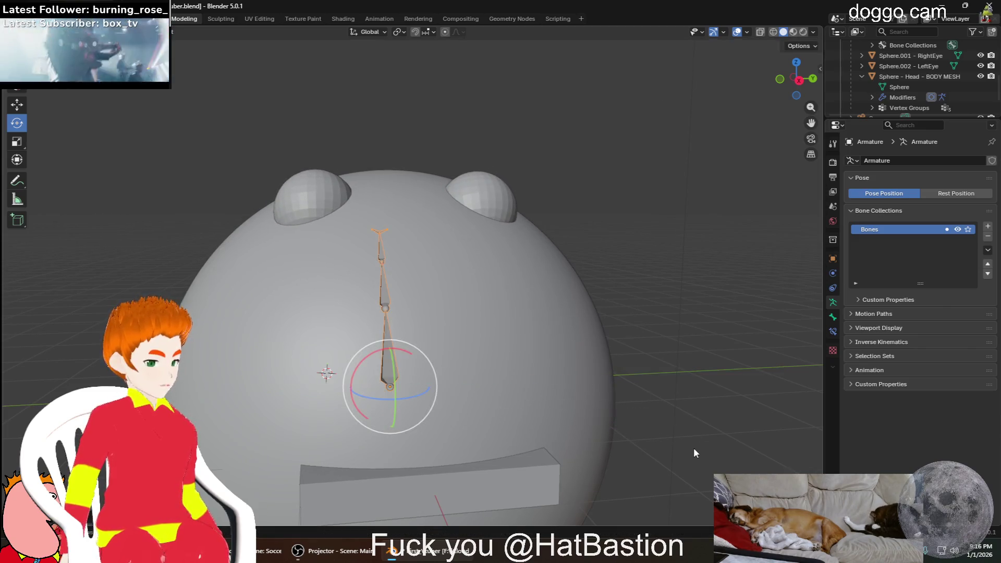
key(ctrl+z)
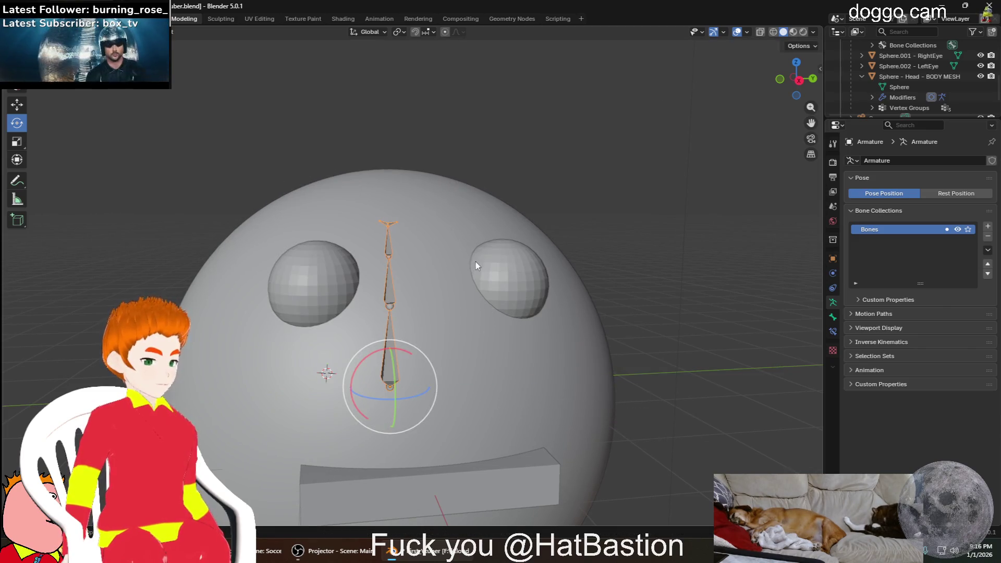
click(507, 288)
click(388, 241)
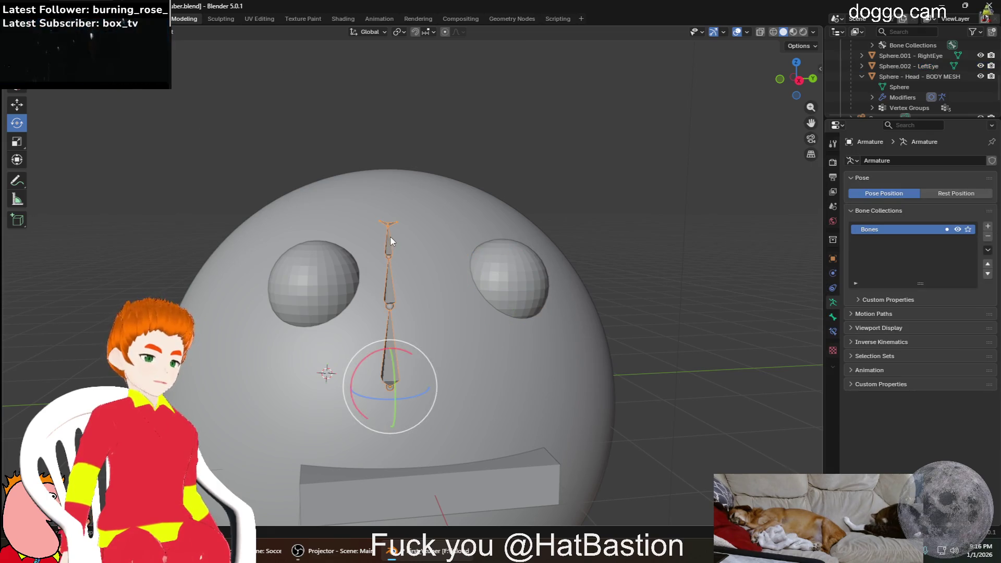
drag(377, 393, 415, 380)
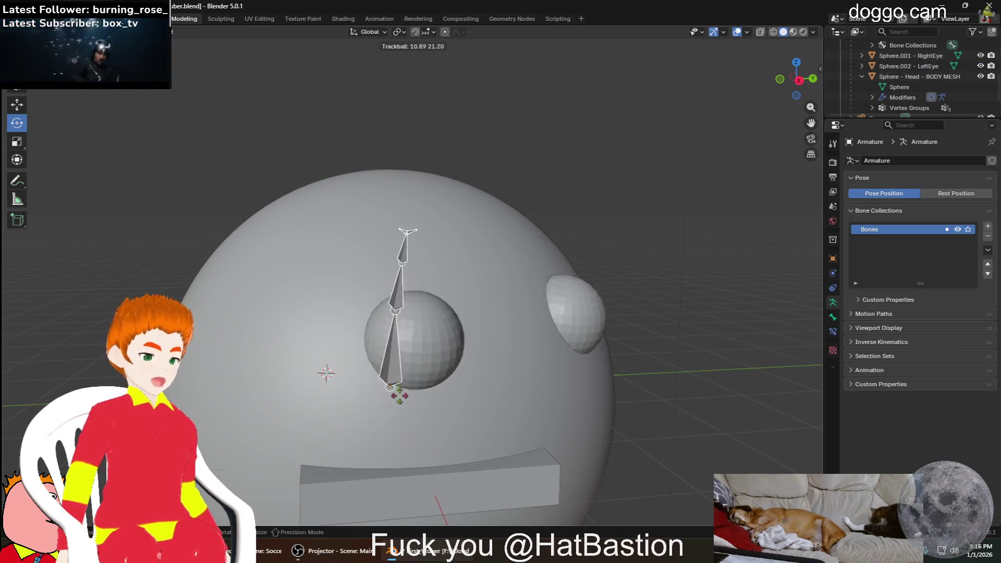
mouse_move(415, 381)
mouse_down()
mouse_move(374, 401)
mouse_move(387, 393)
mouse_up()
key(Escape)
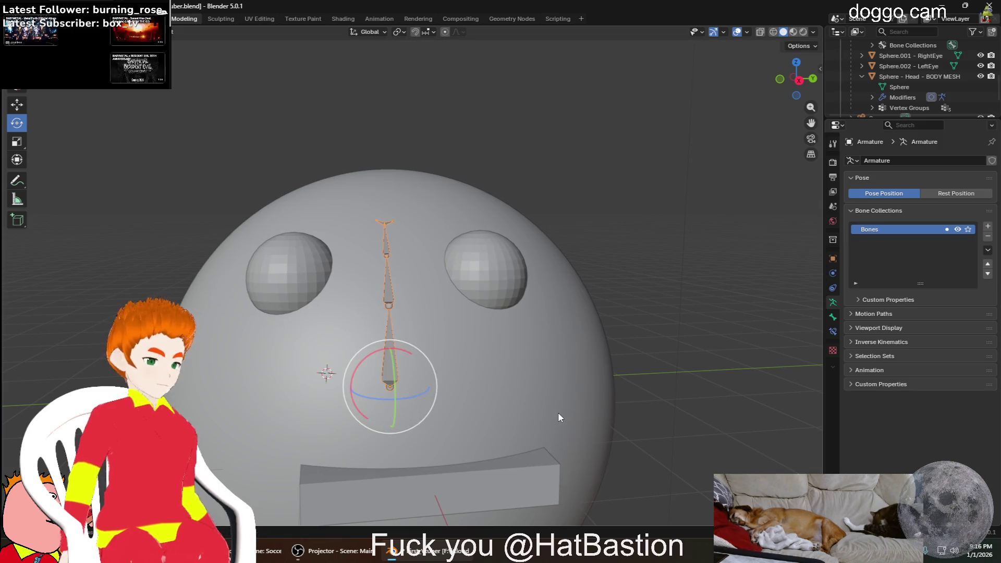
key(ctrl+z)
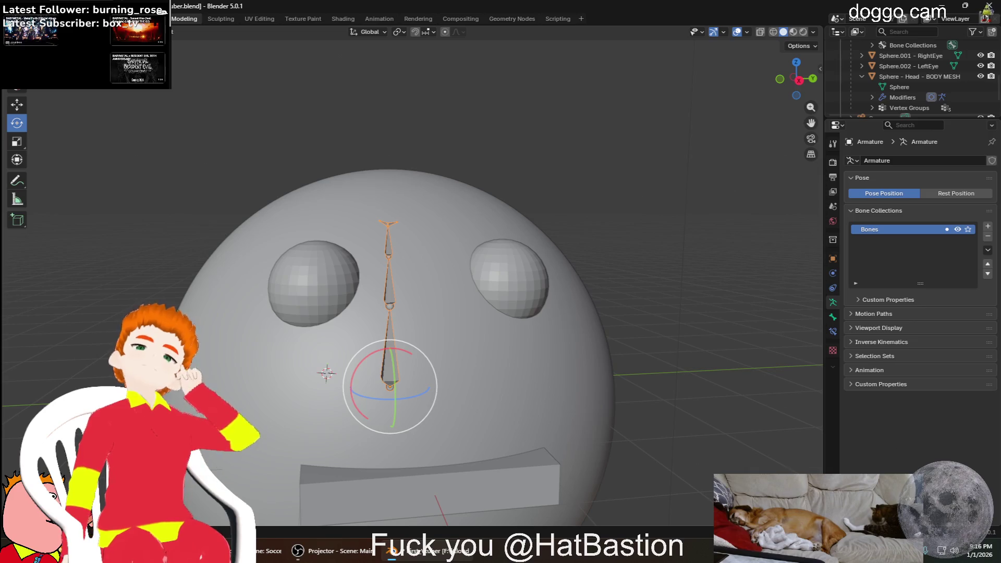
scroll(941, 78, up, 3)
click(933, 67)
key(r)
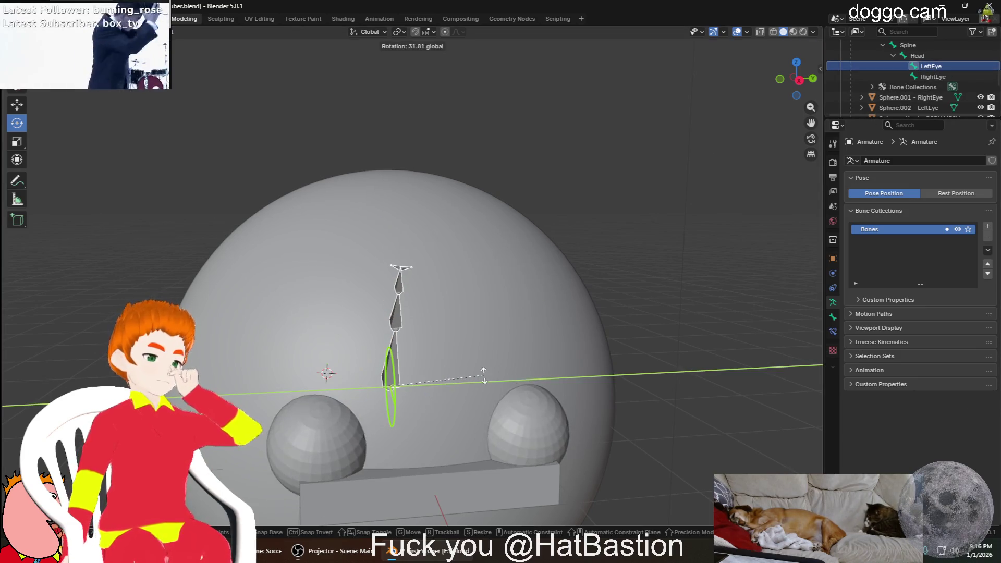
click(510, 269)
key(ctrl+z)
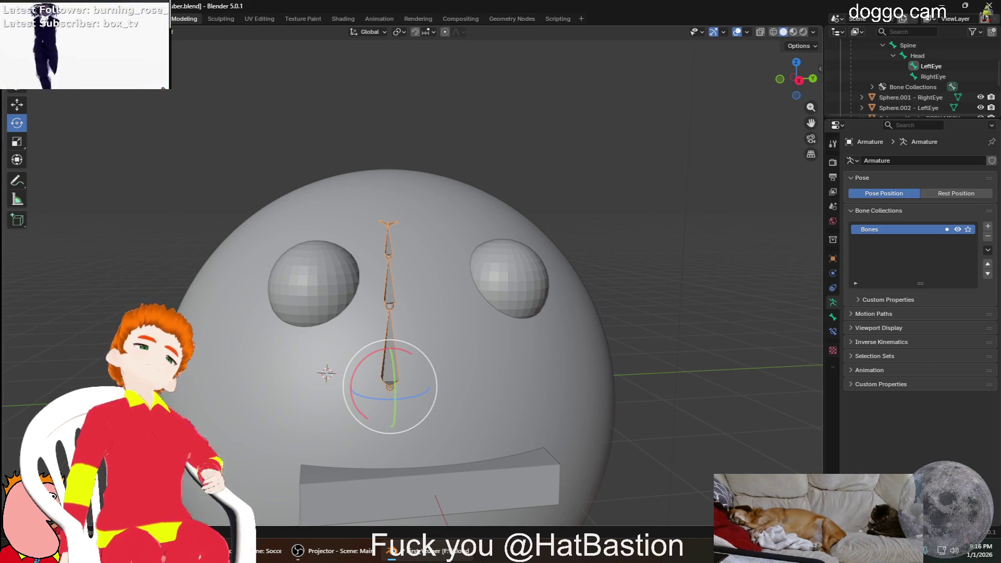
click(16, 103)
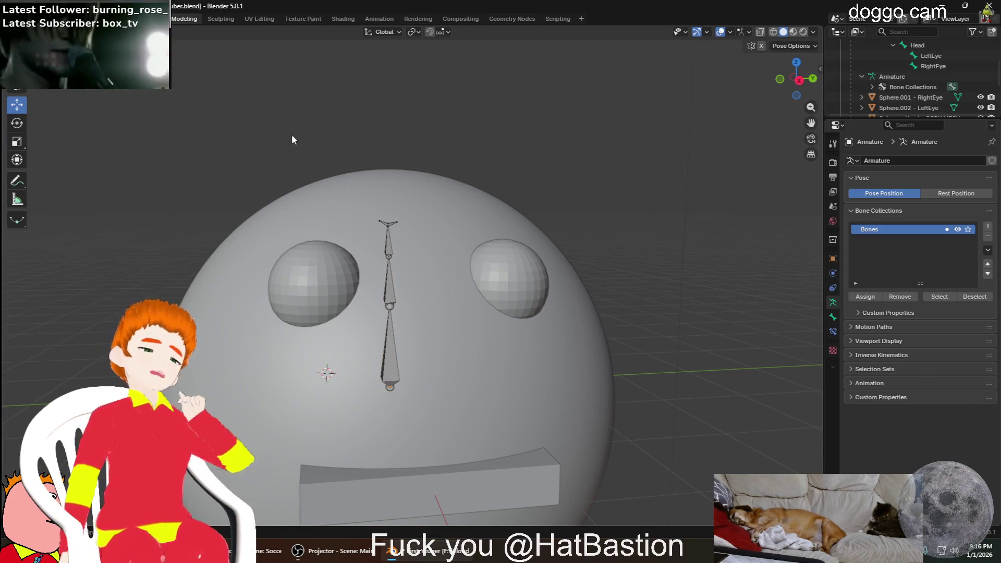
click(389, 225)
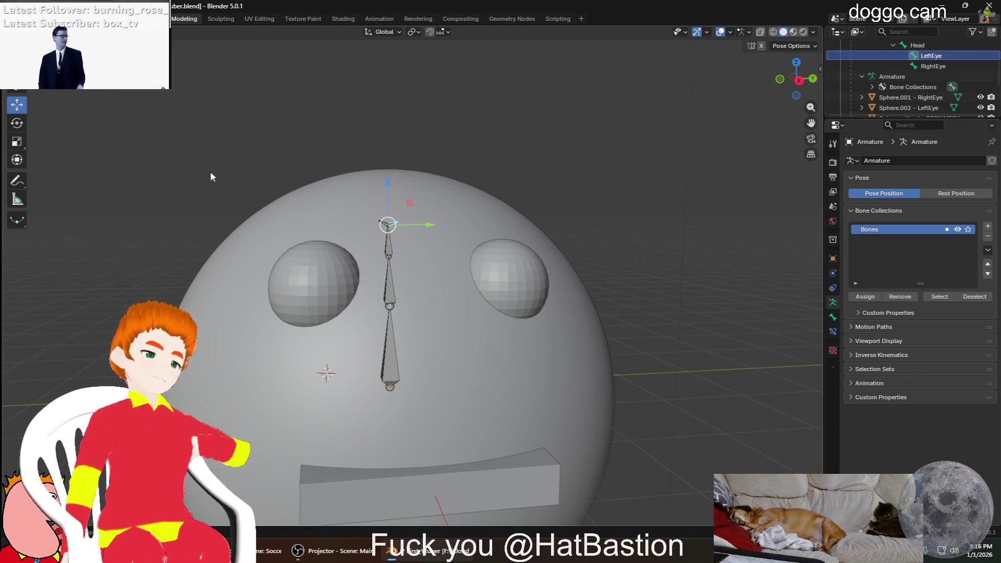
click(16, 123)
drag(351, 171, 452, 194)
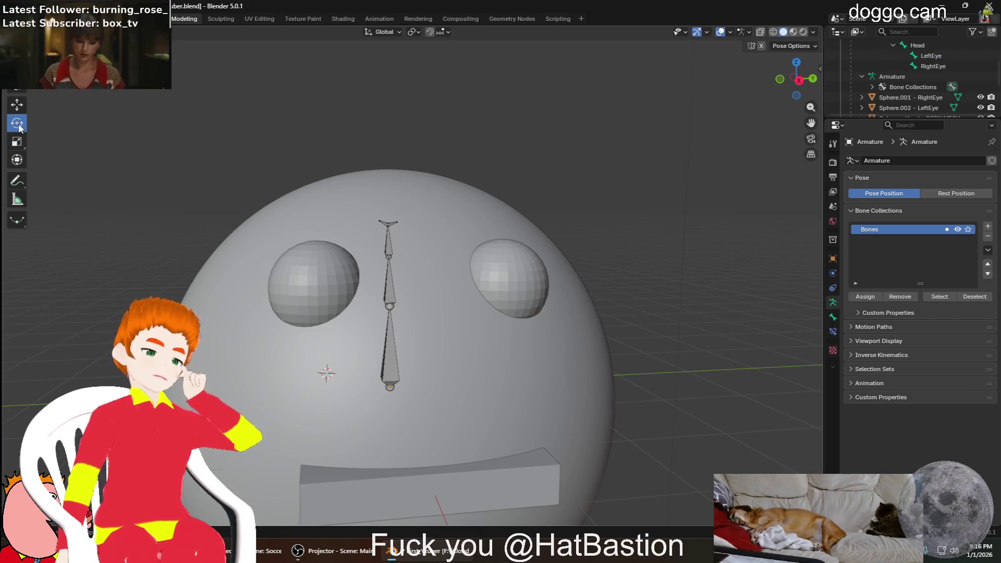
click(396, 216)
mouse_move(450, 228)
mouse_down()
mouse_move(470, 227)
mouse_move(454, 240)
mouse_move(268, 140)
mouse_up()
scroll(399, 226, up, 5)
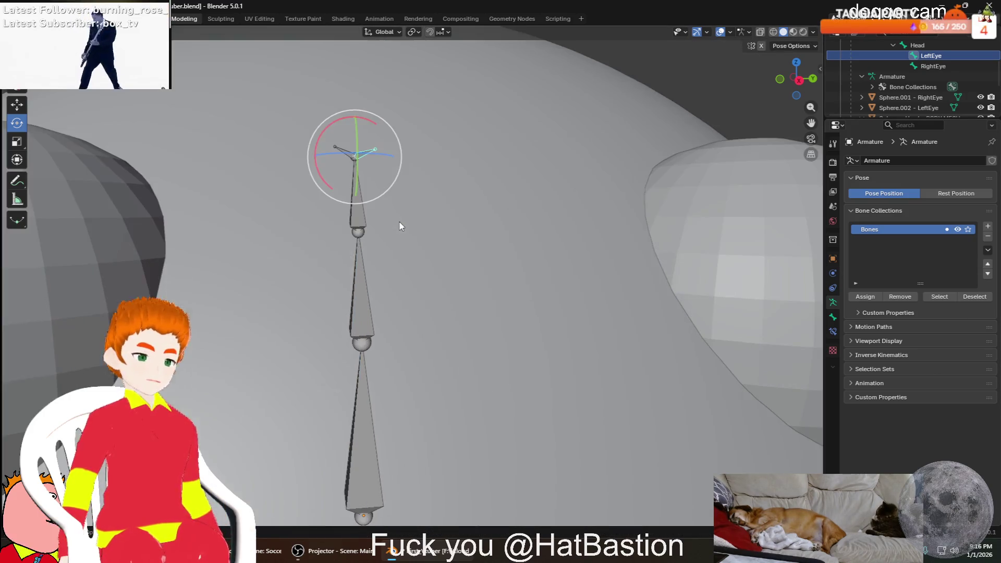
click(362, 222)
key(r)
key(r)
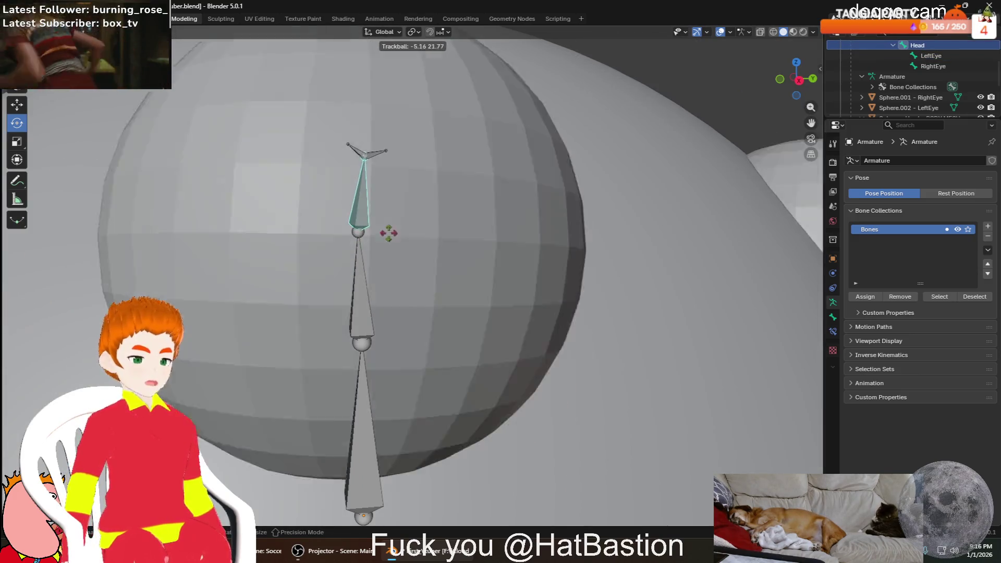
click(414, 245)
key(ctrl+z)
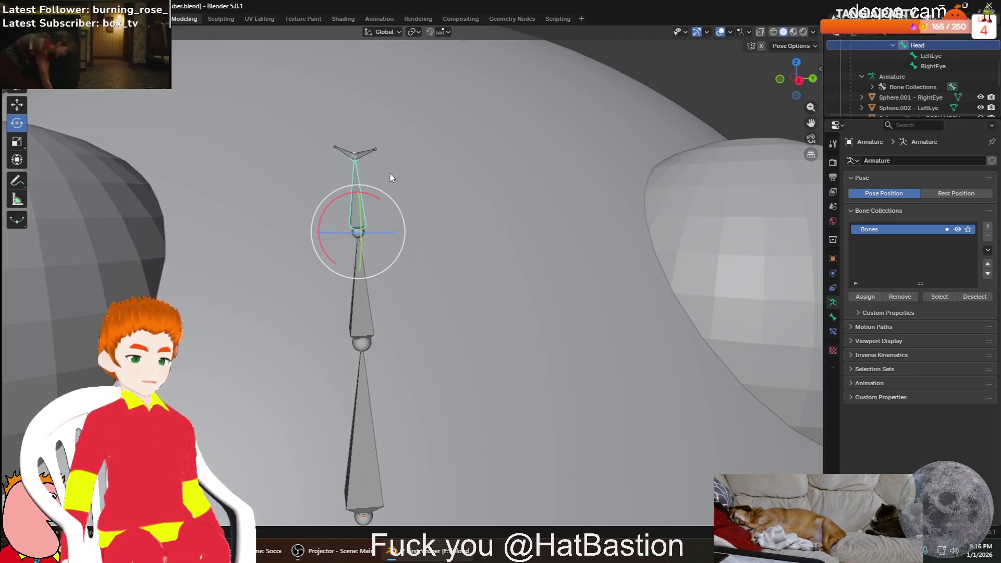
click(365, 157)
key(r)
key(y)
key(Escape)
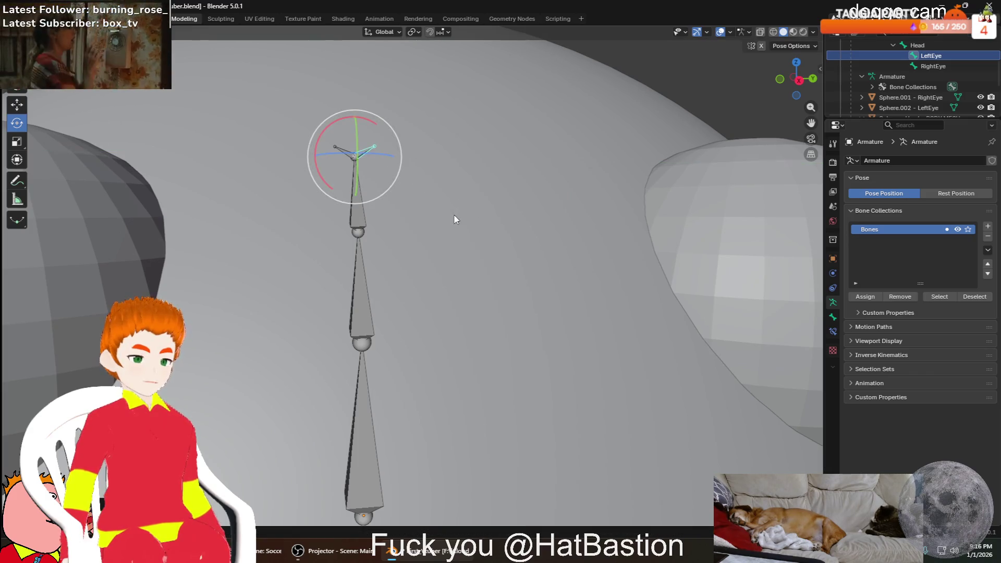
click(357, 208)
key(r)
key(r)
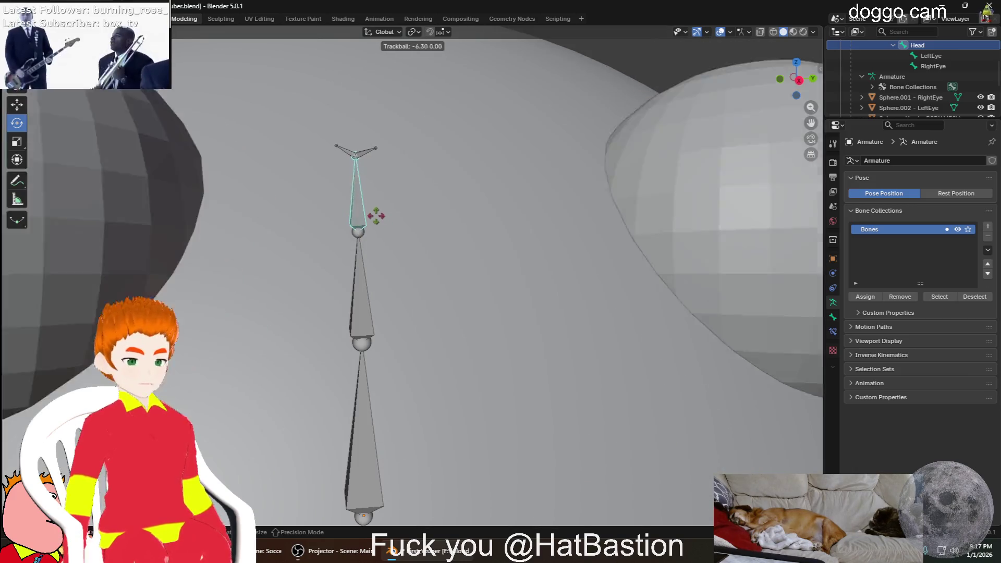
key(Escape)
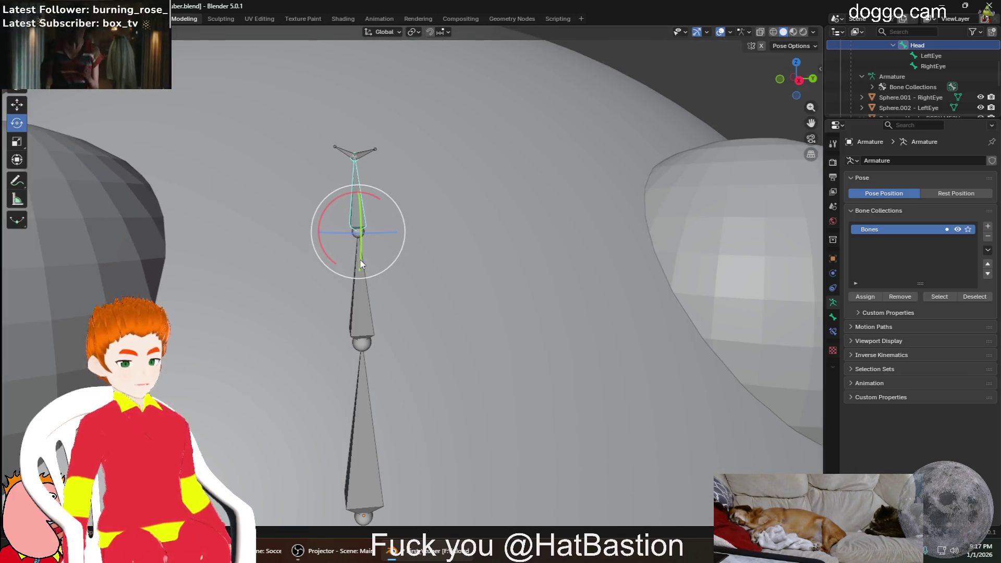
click(354, 286)
key(r)
key(r)
key(Escape)
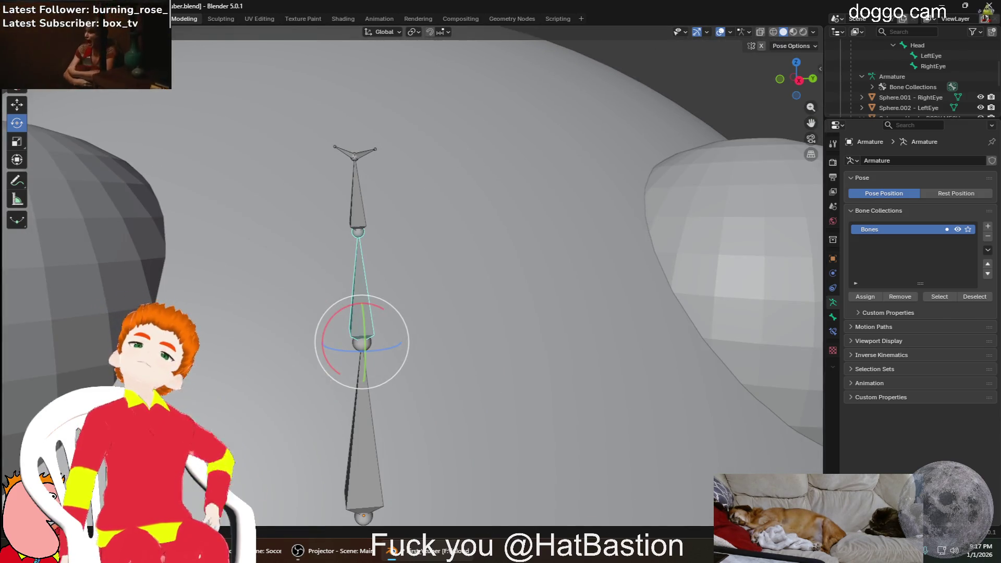
scroll(230, 320, down, 3)
scroll(229, 320, down, 1)
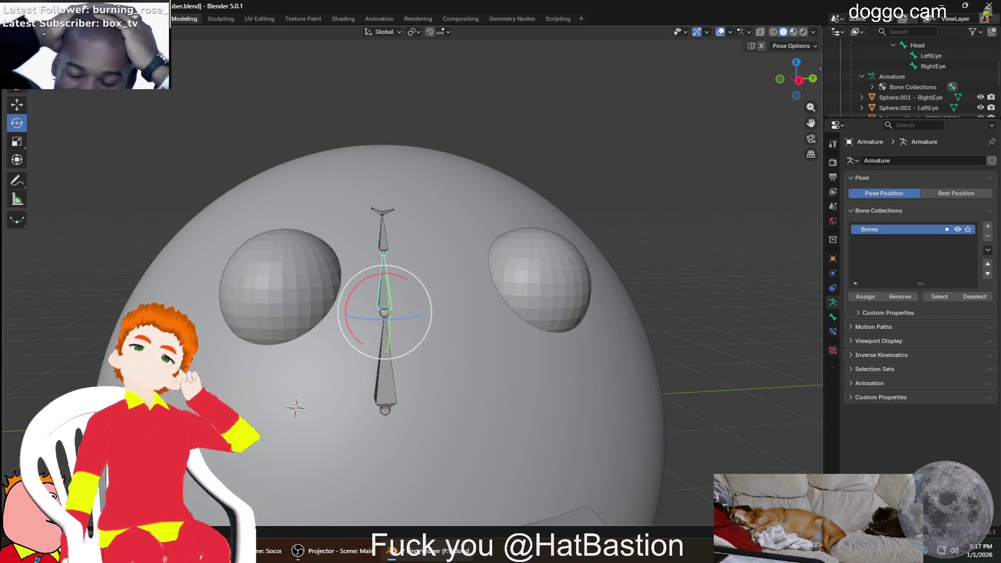
scroll(392, 352, down, 2)
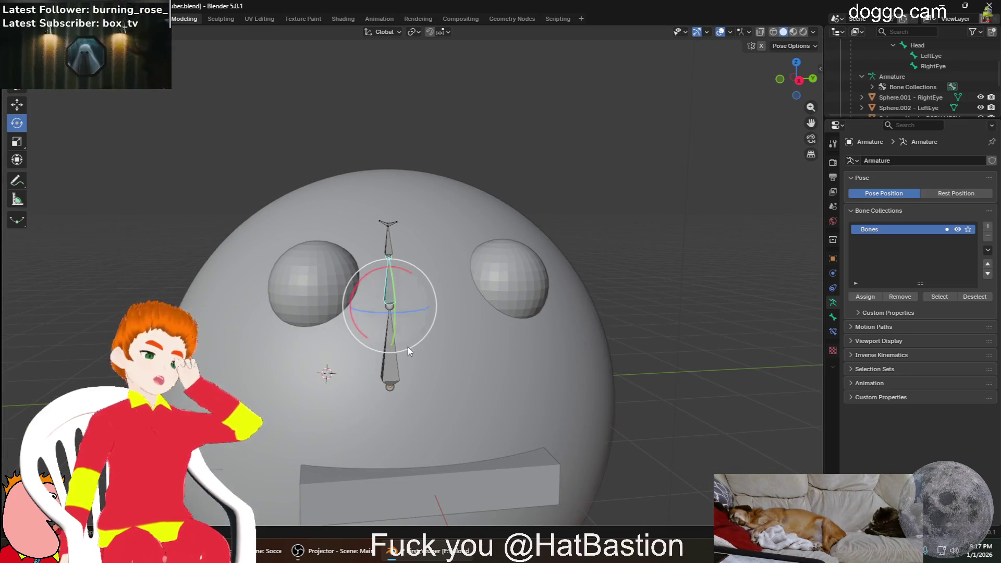
click(396, 376)
drag(397, 377, 378, 324)
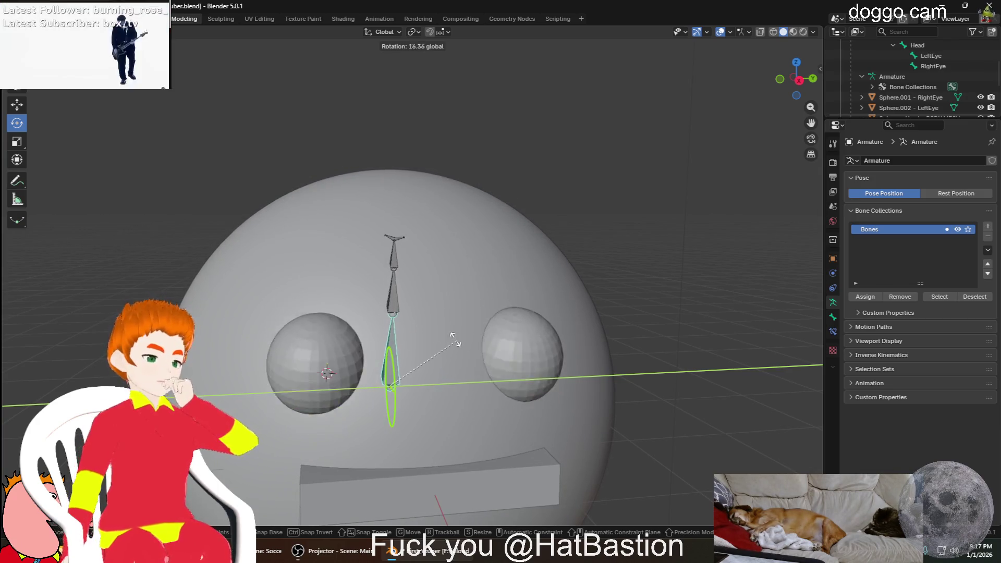
drag(379, 323, 438, 350)
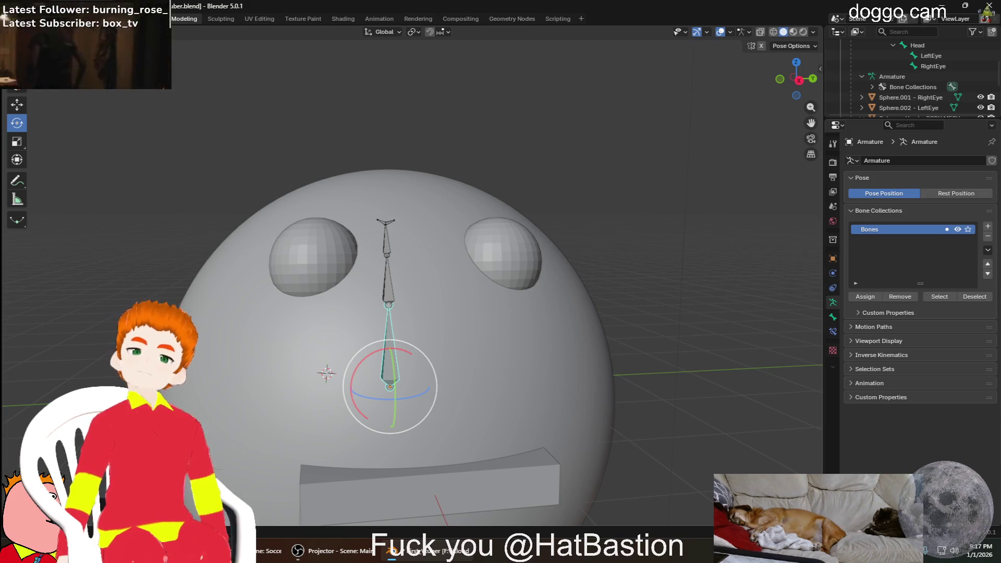
key(ctrl+z)
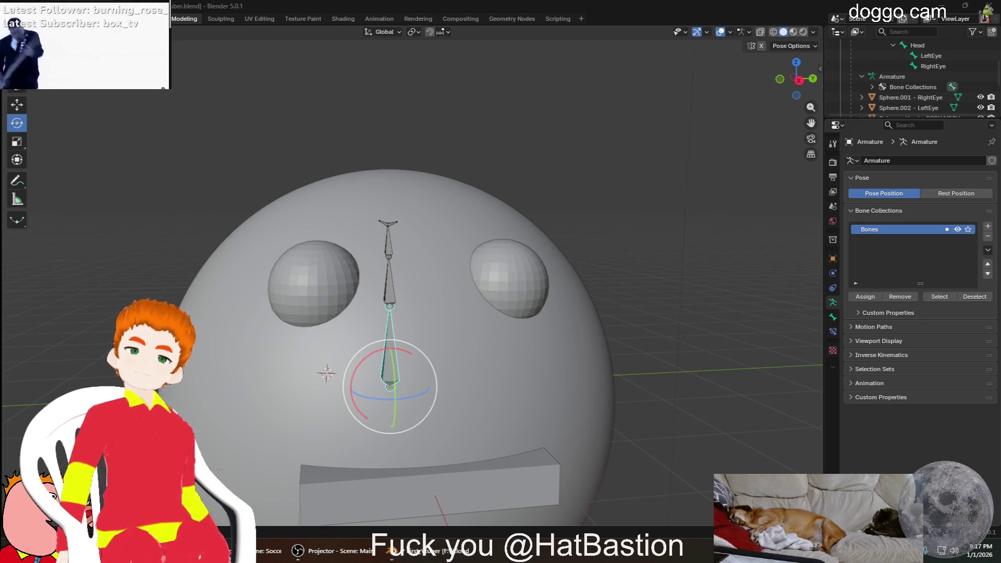
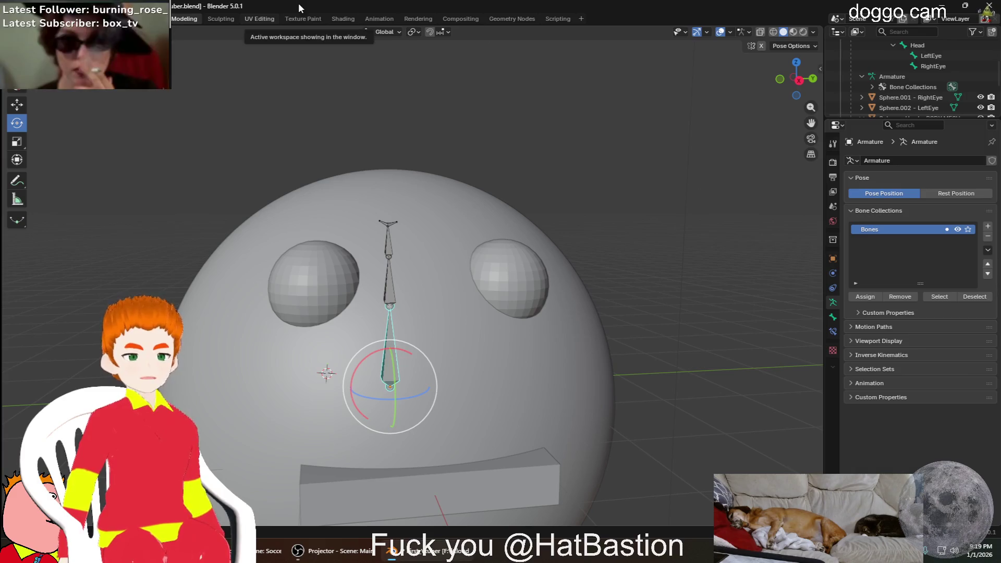
Return the armature to Object mode and select the left eye sphere plus the armature
key(Tab)
key(Tab)
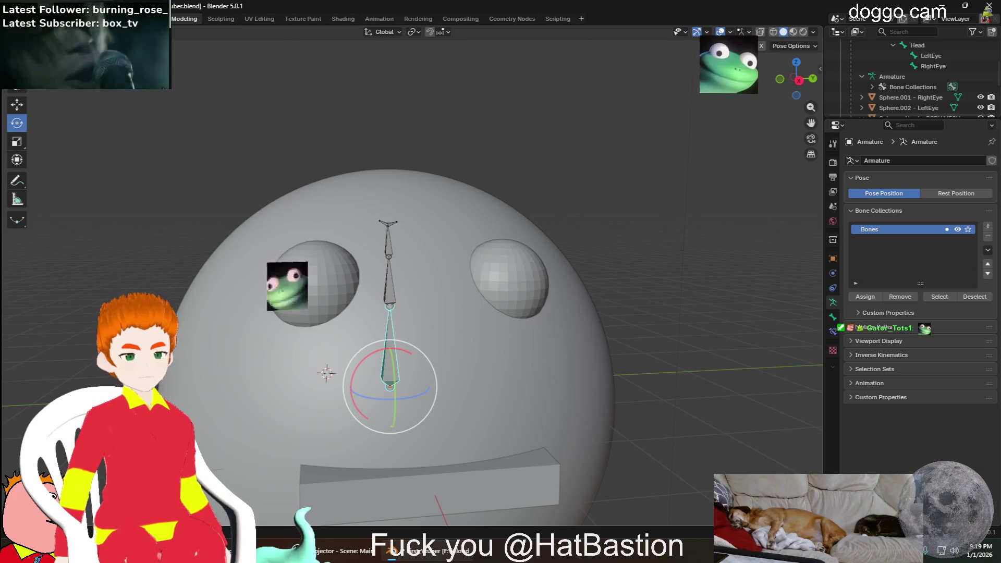
key(ctrl+Tab)
click(538, 272)
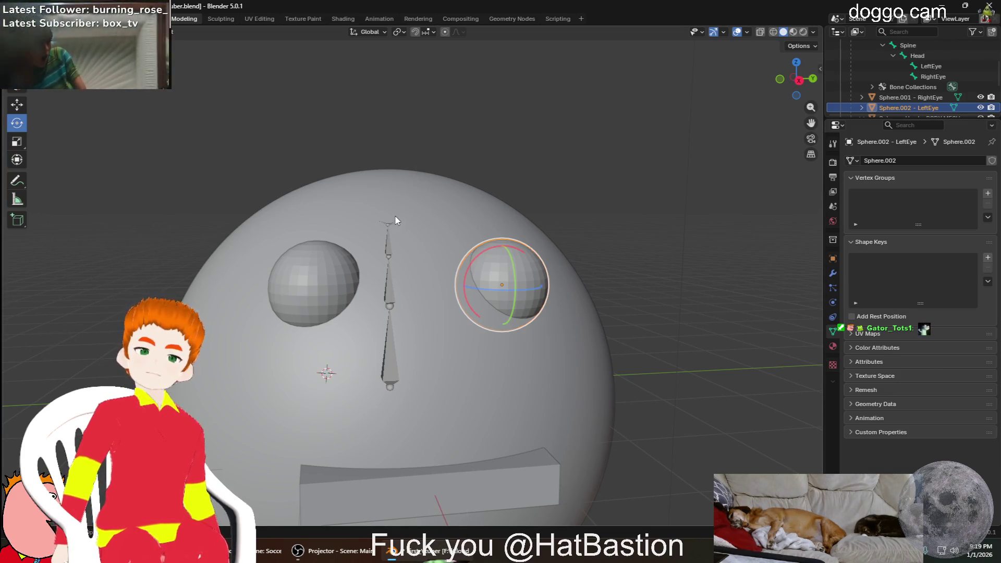
scroll(396, 219, up, 3)
shift+click(380, 184)
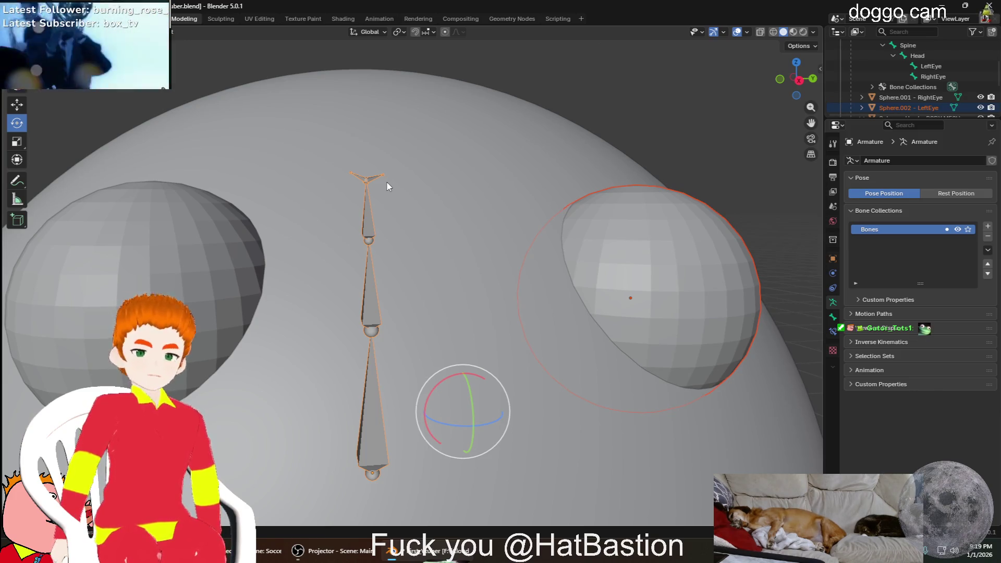
Parent the left eye to the Bone via Ctrl+P, test a rotation, then undo it
key(ctrl+p)
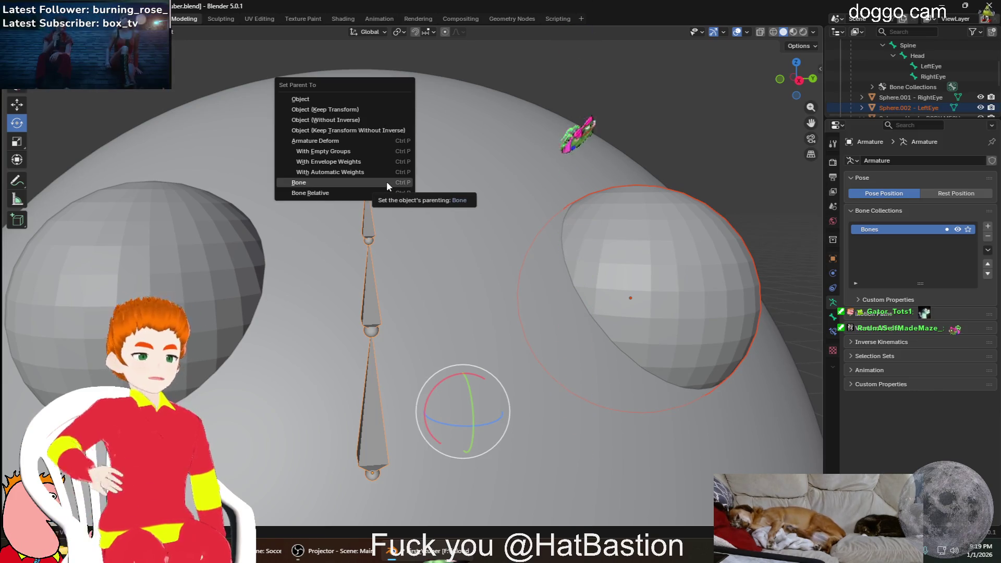
click(387, 186)
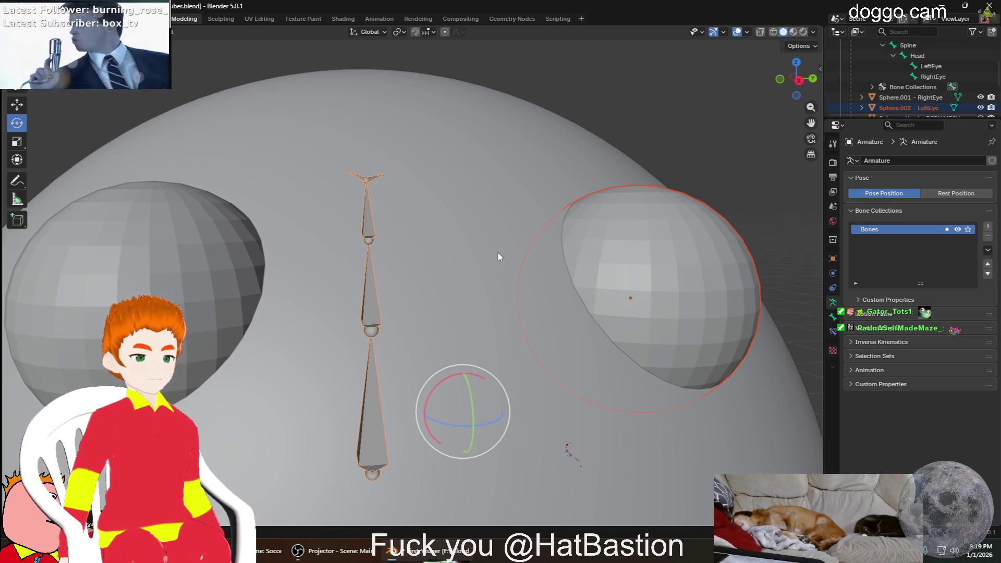
drag(476, 415, 557, 401)
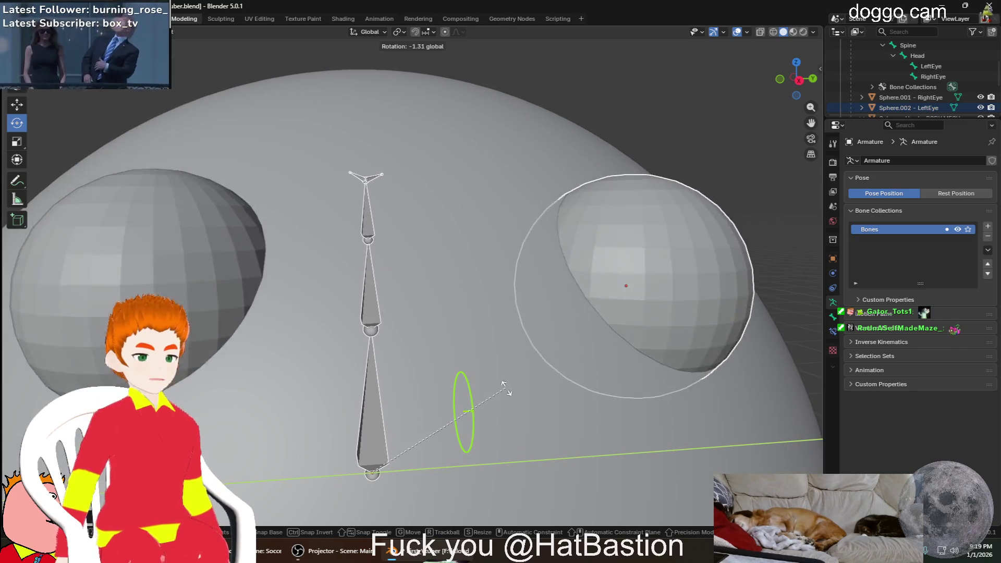
drag(558, 402, 522, 385)
key(ctrl+z)
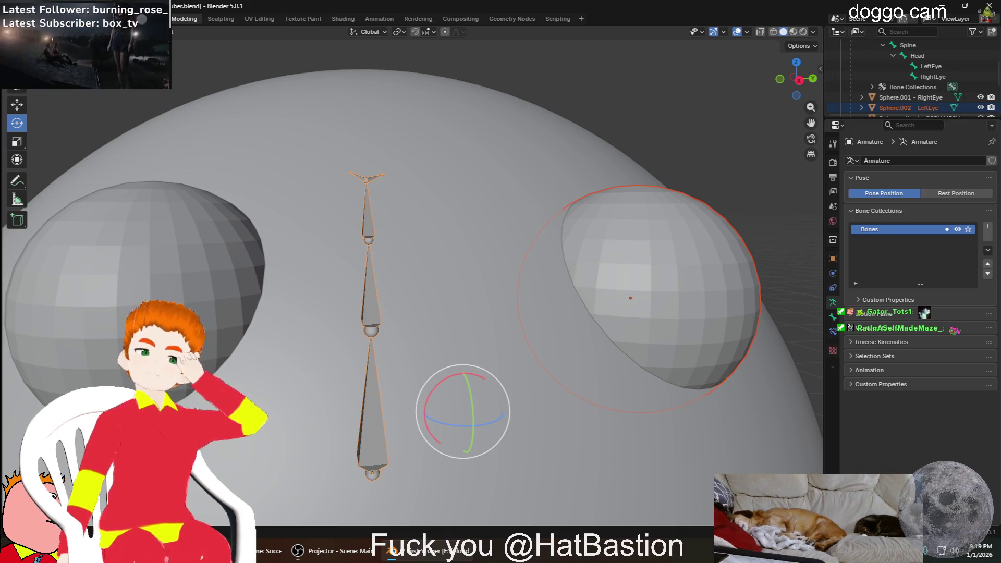
scroll(383, 410, up, 5)
scroll(390, 411, down, 3)
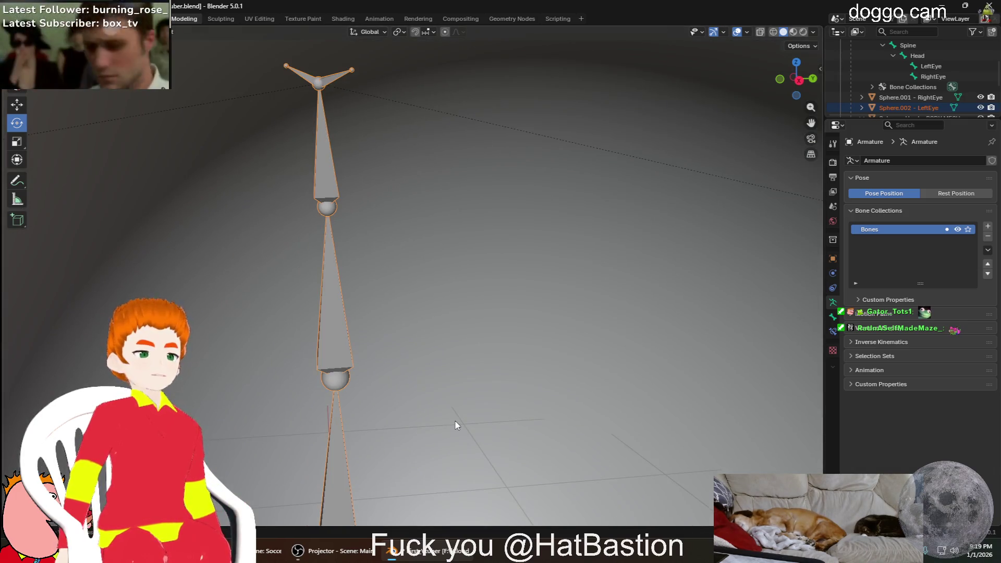
mouse_move(402, 401)
middle_down()
mouse_move(474, 353)
mouse_move(470, 381)
mouse_move(492, 336)
mouse_move(528, 327)
mouse_move(549, 264)
mouse_move(505, 273)
mouse_move(525, 280)
middle_up()
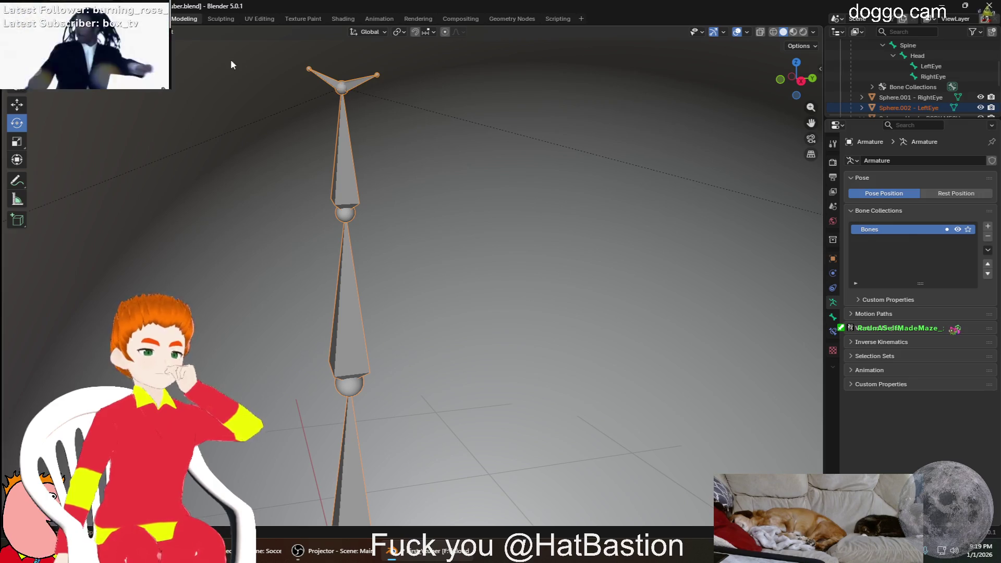
Select Sphere.002 - LeftEye in the Outliner and reveal its mesh data with its context menu
click(921, 108)
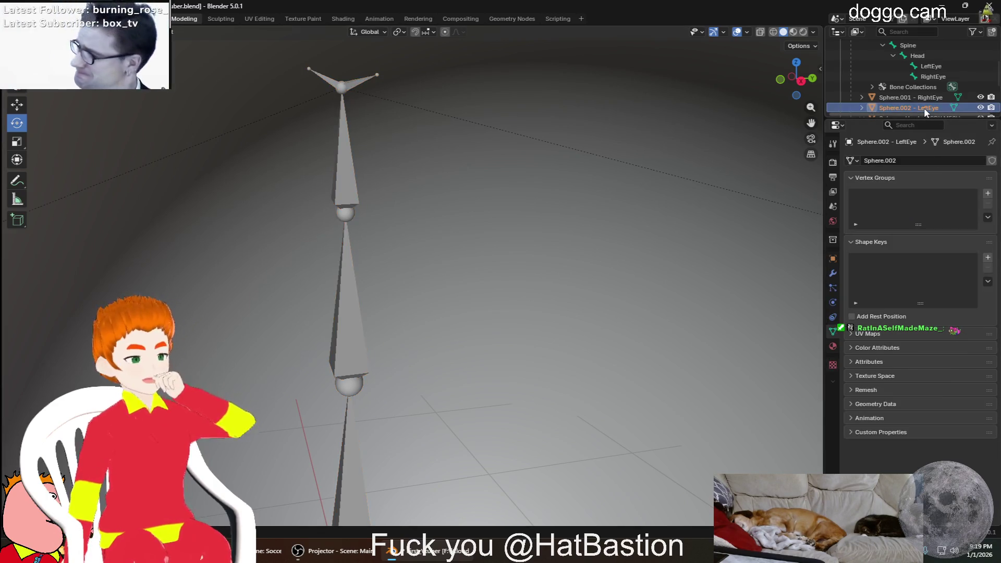
scroll(924, 107, down, 1)
click(863, 86)
click(902, 99)
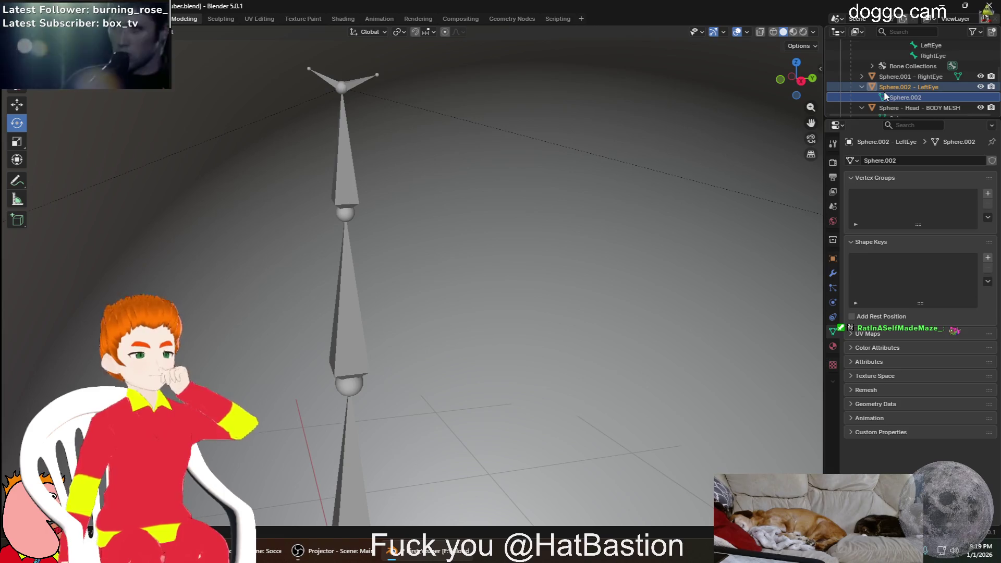
right_click(881, 100)
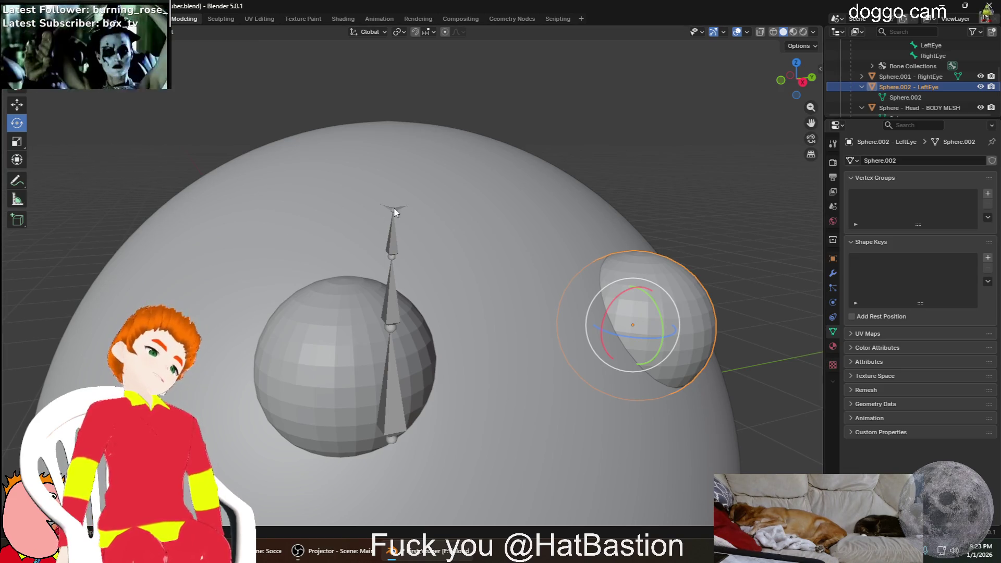
Clear the left eye sphere's parent with Alt+P > Clear Parent
click(716, 217)
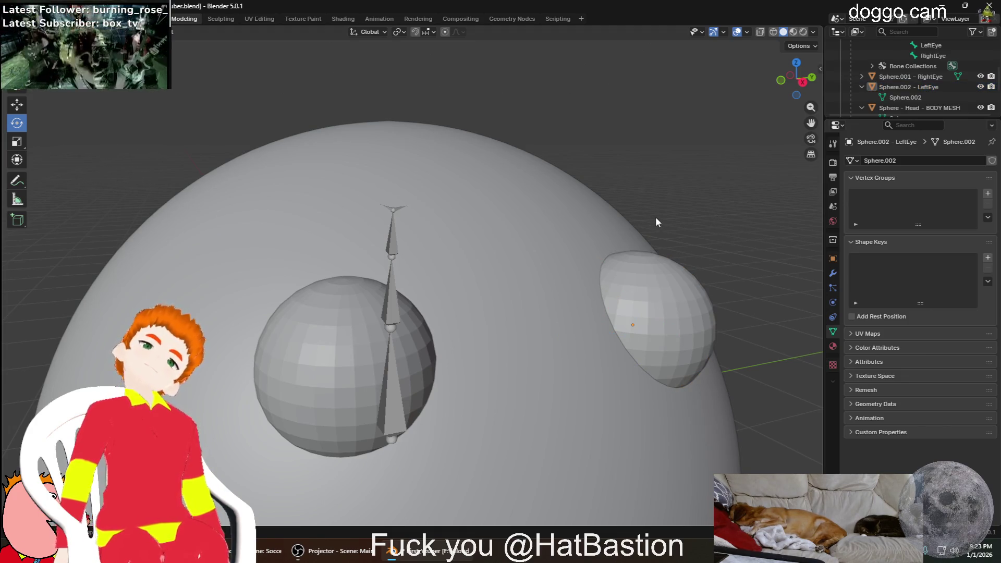
key(alt+p)
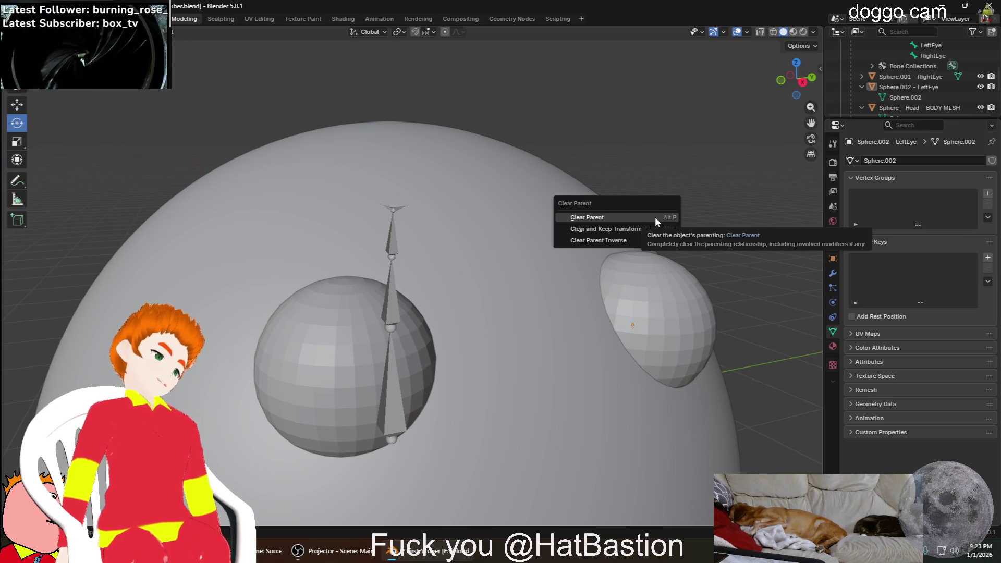
click(676, 318)
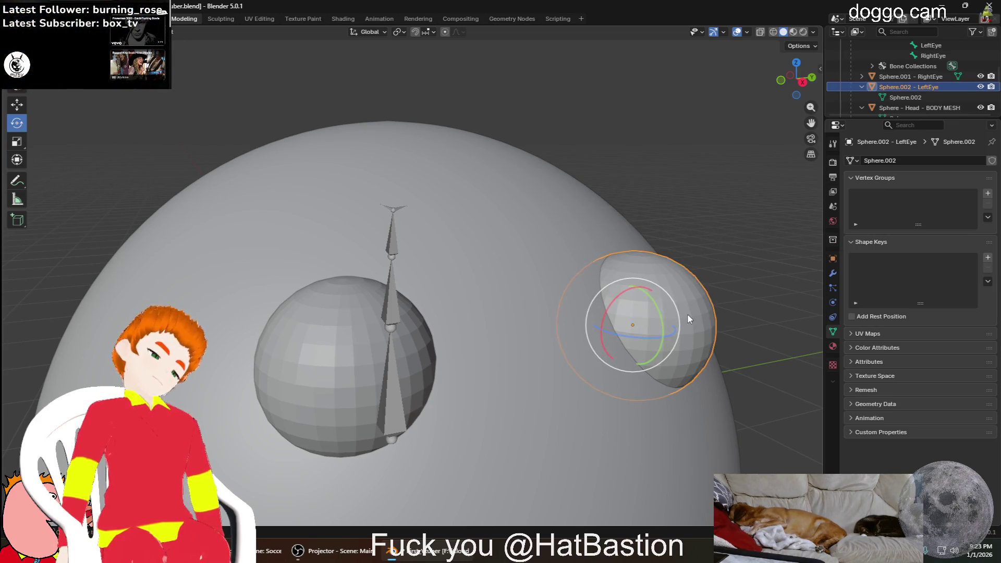
key(alt+p)
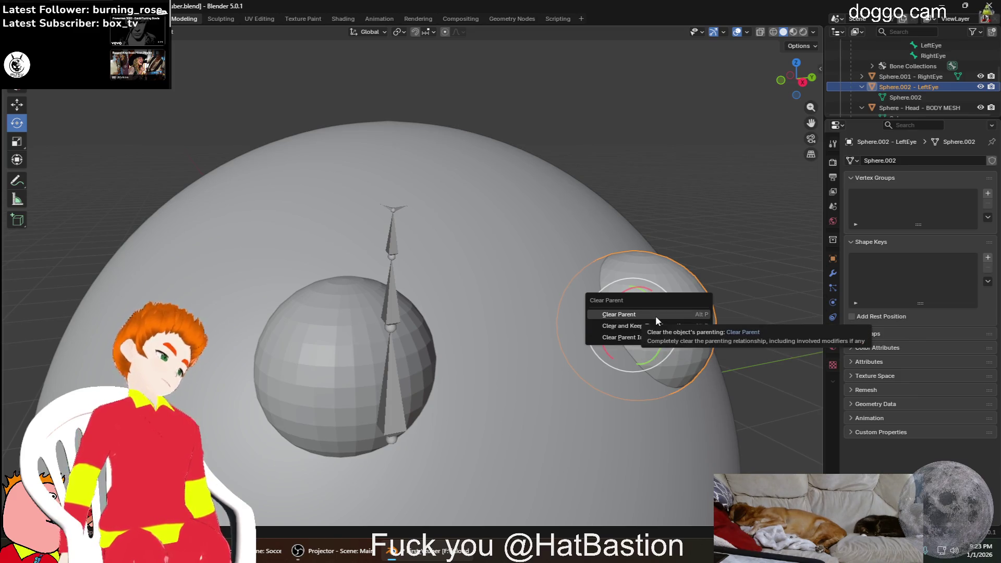
click(656, 316)
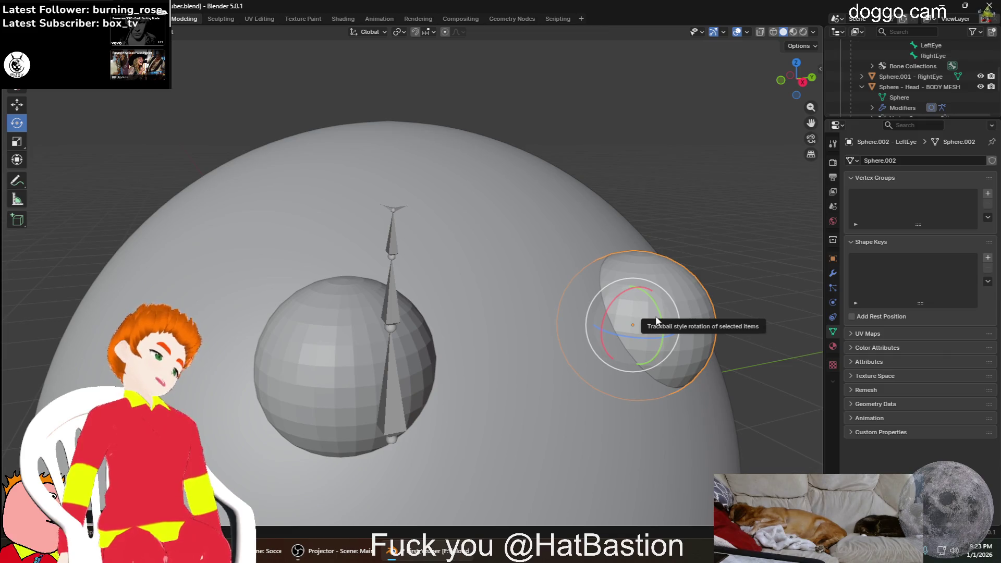
Clear the right eye sphere's parent the same way, then reselect the left eye
click(341, 371)
middle_drag(342, 373, 373, 378)
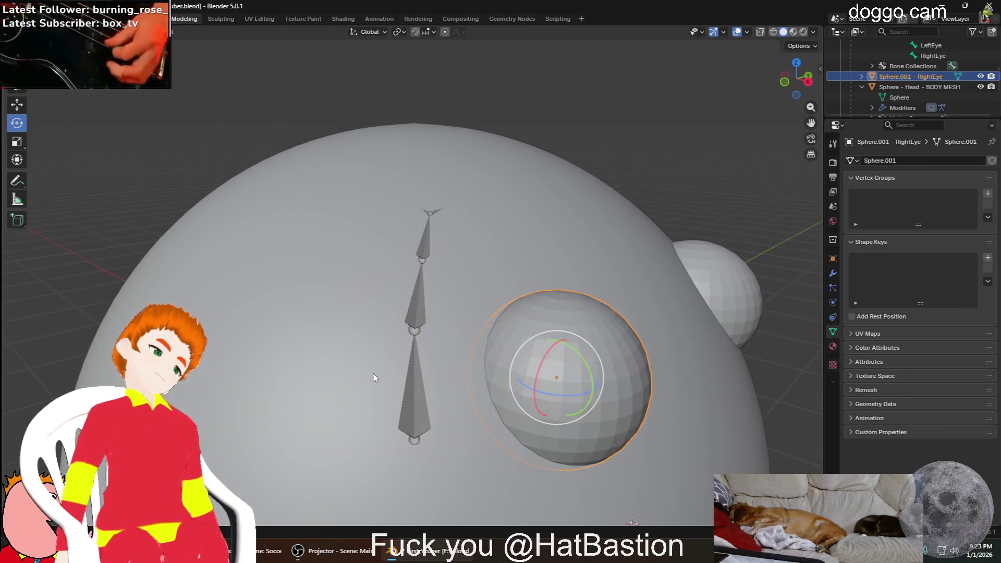
key(alt+p)
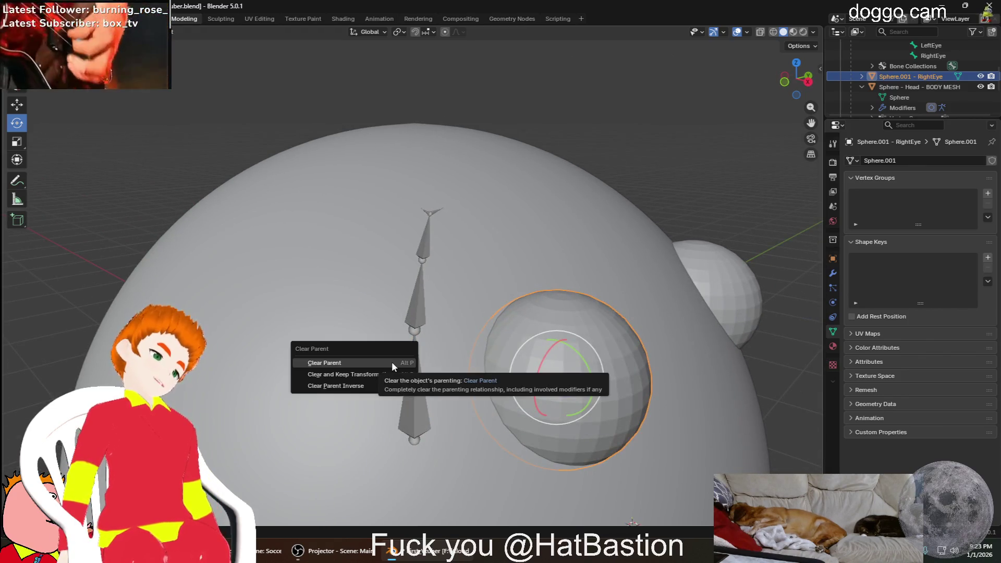
click(389, 361)
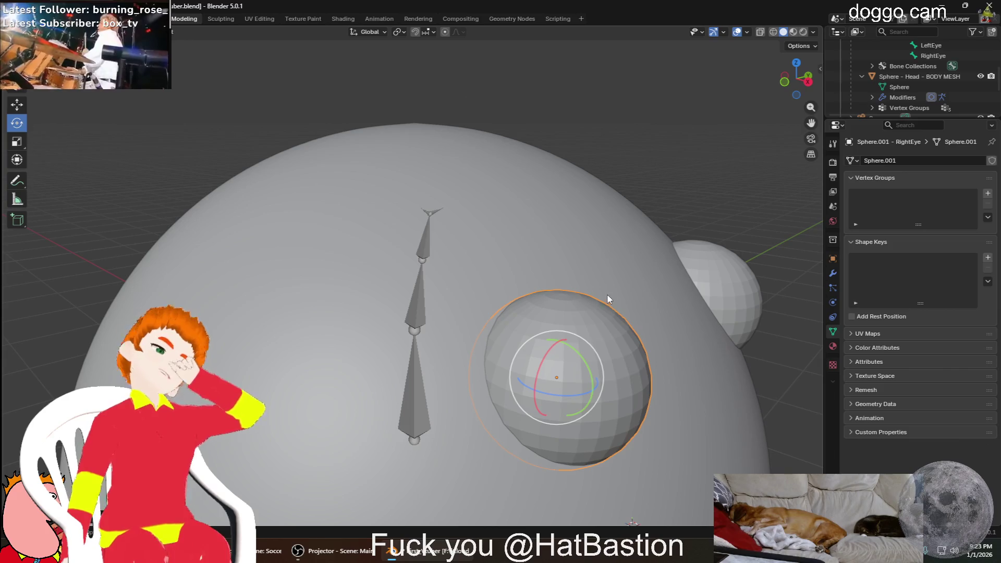
middle_drag(789, 311, 711, 300)
click(352, 336)
mouse_move(434, 347)
middle_down()
mouse_move(629, 332)
mouse_move(618, 344)
middle_up()
click(618, 345)
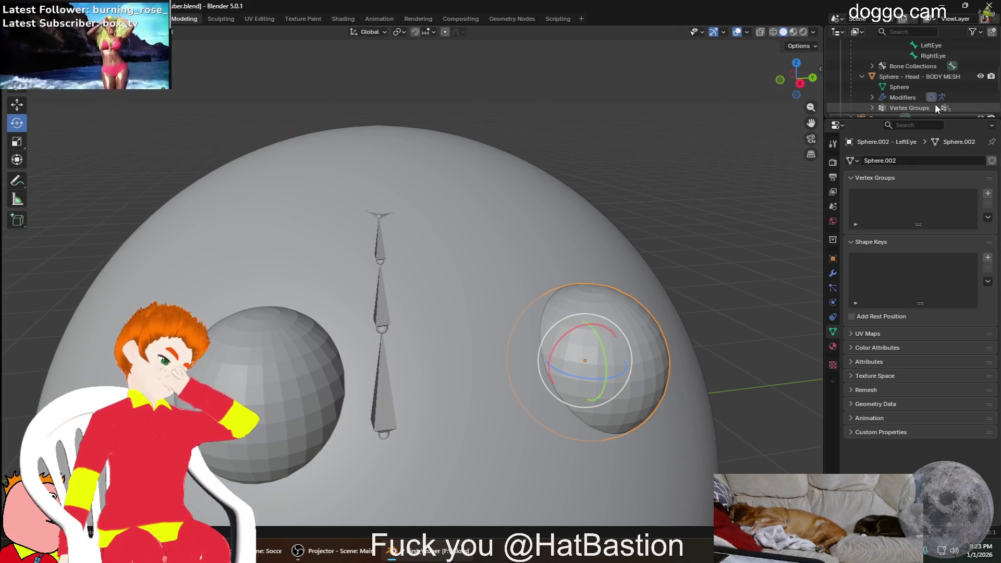
scroll(955, 82, down, 3)
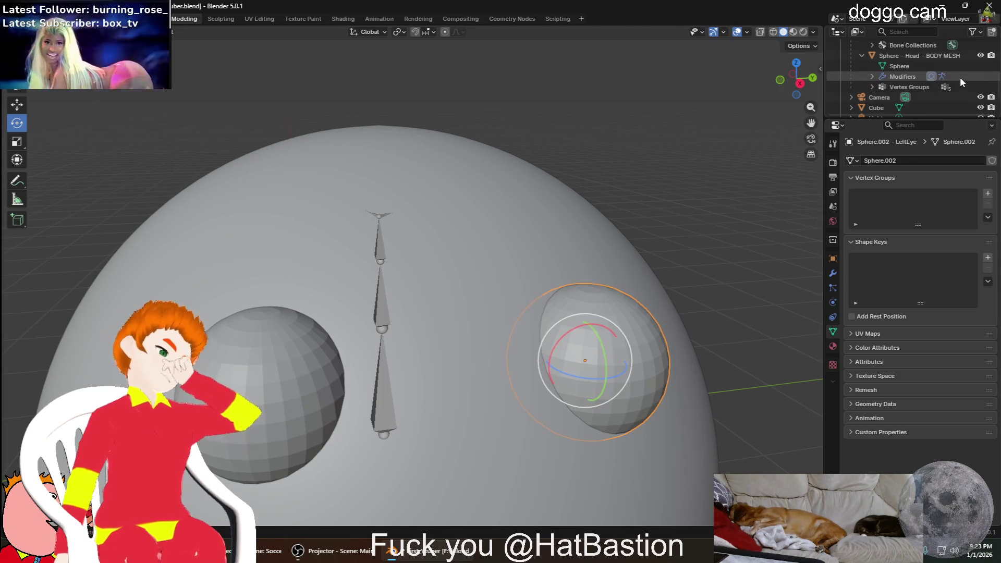
scroll(935, 93, down, 1)
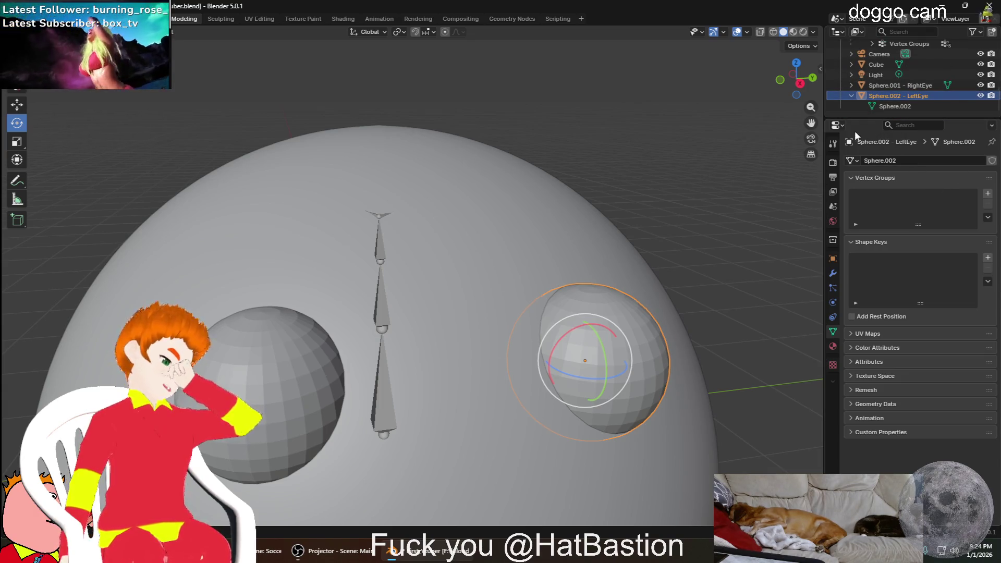
Show the LeftEye sphere's Object Properties and its Relations settings
click(840, 126)
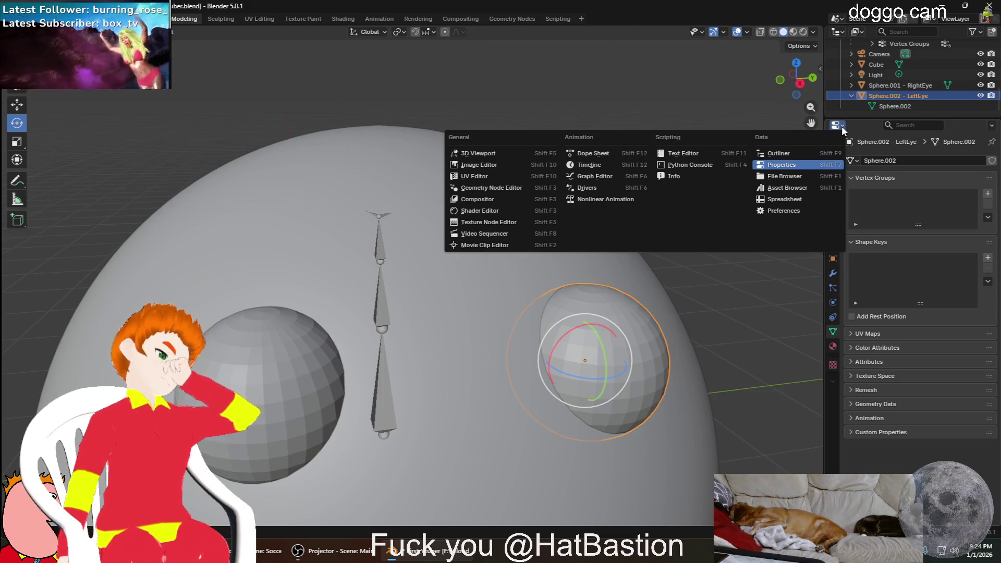
click(857, 146)
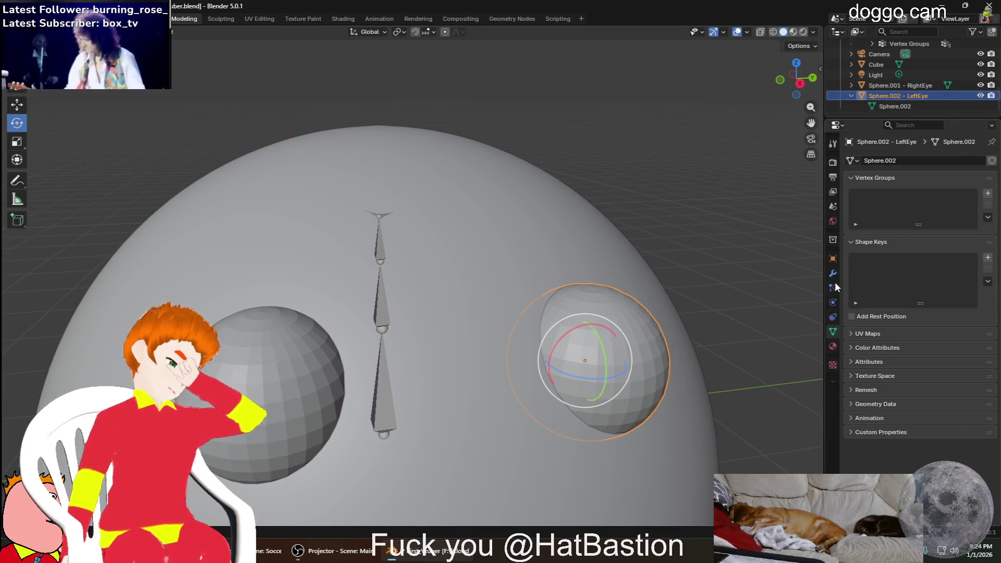
click(833, 259)
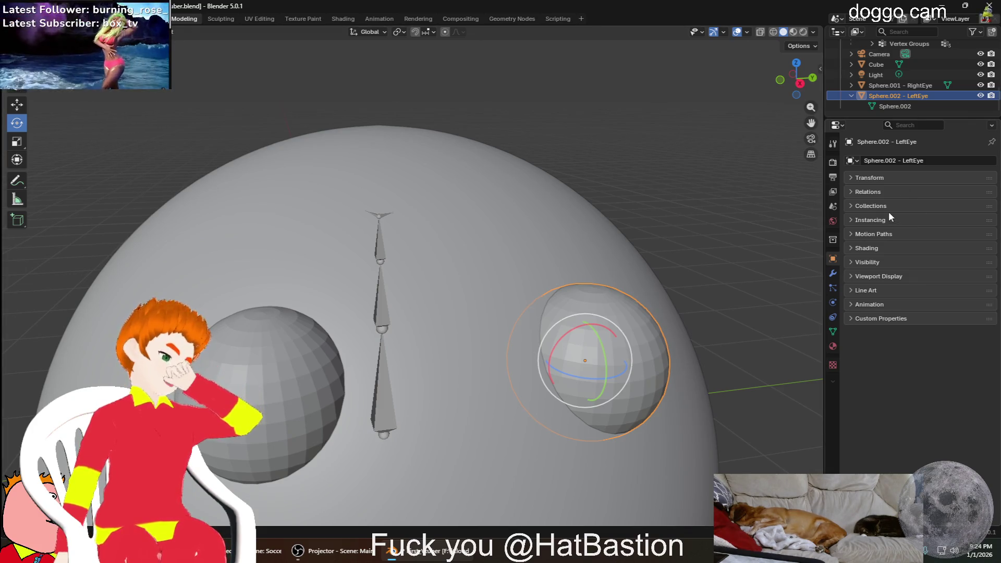
click(882, 191)
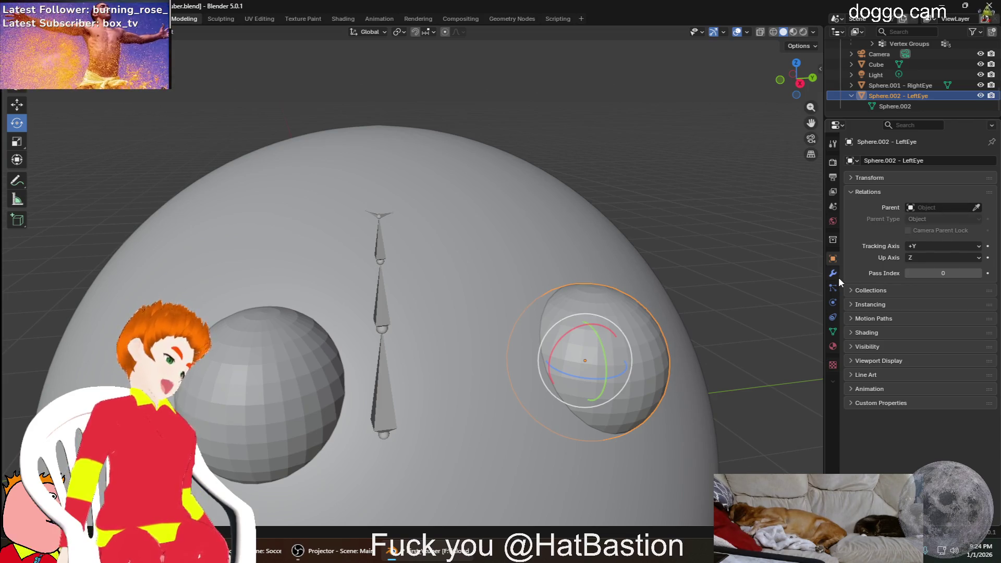
Set Parent to Armature, Parent Type to Bone, and Parent Bone to LeftEye
click(947, 208)
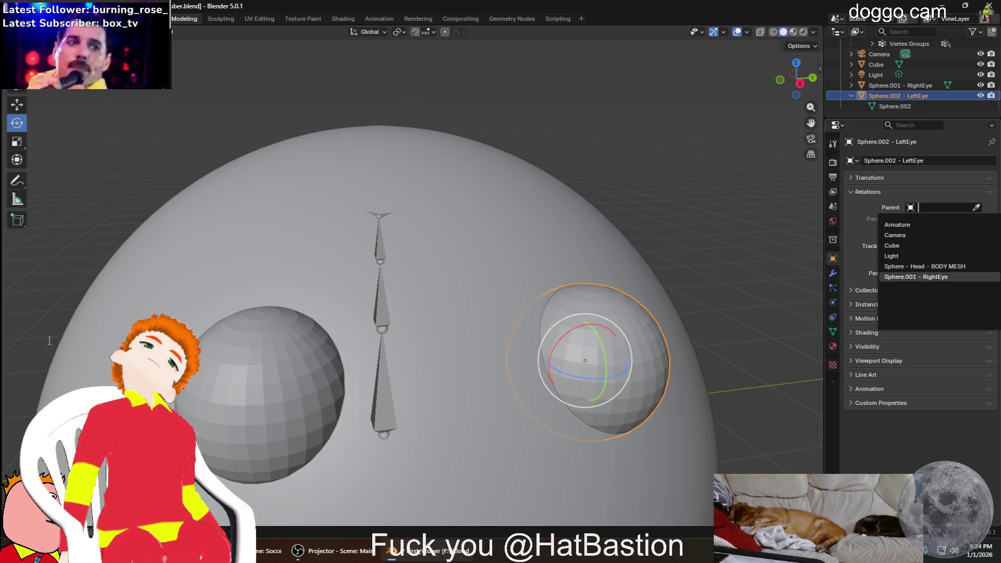
click(913, 225)
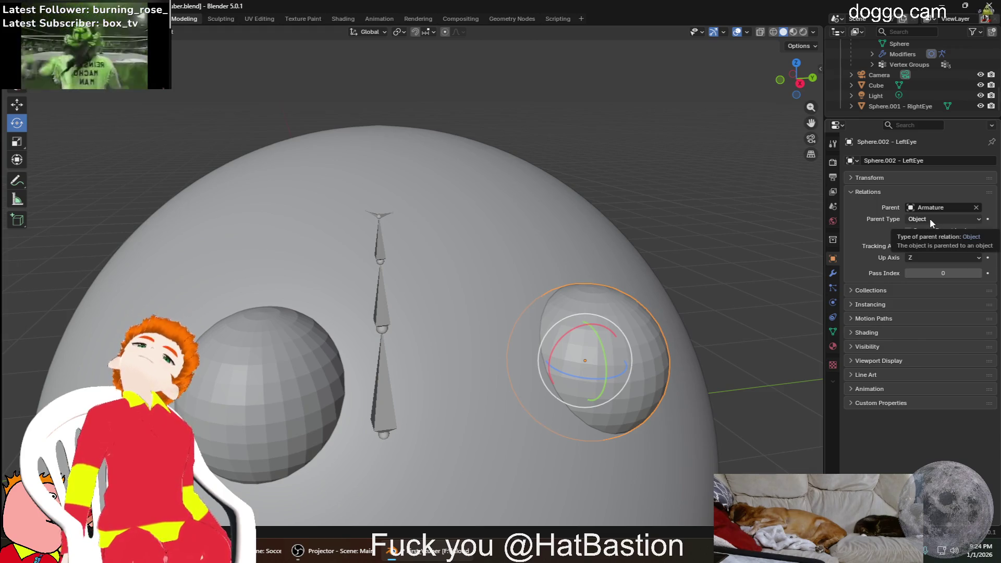
click(930, 218)
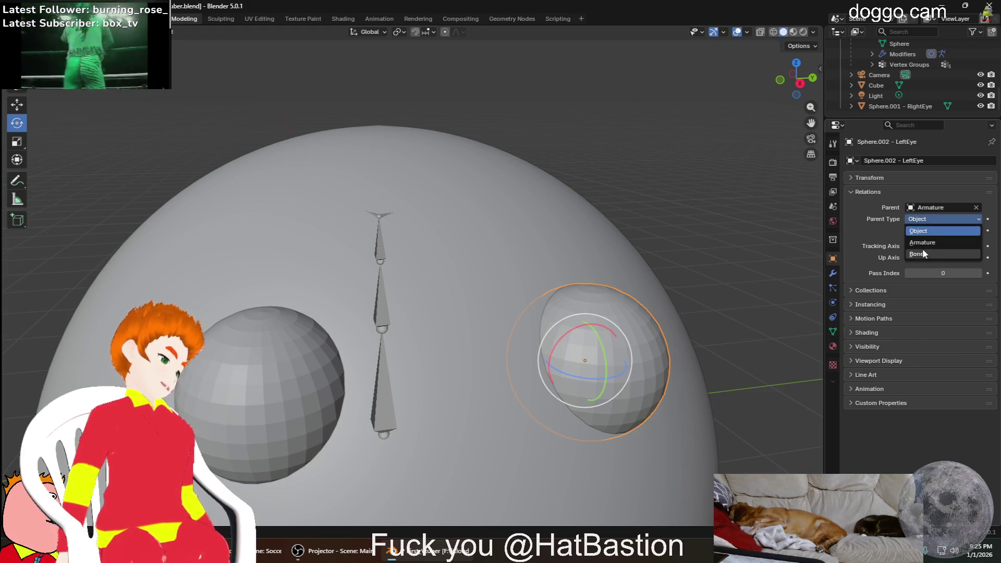
click(923, 252)
click(948, 231)
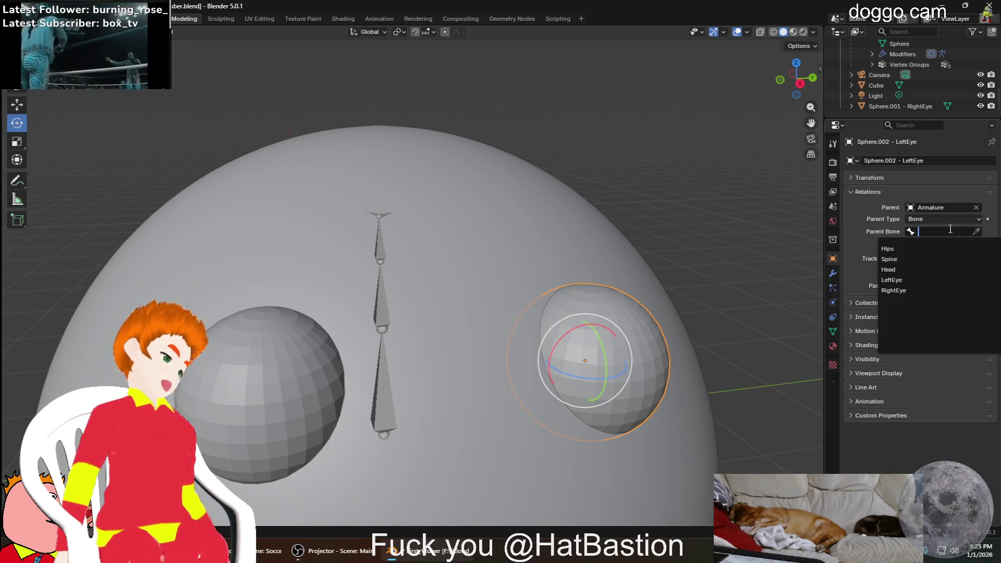
click(900, 279)
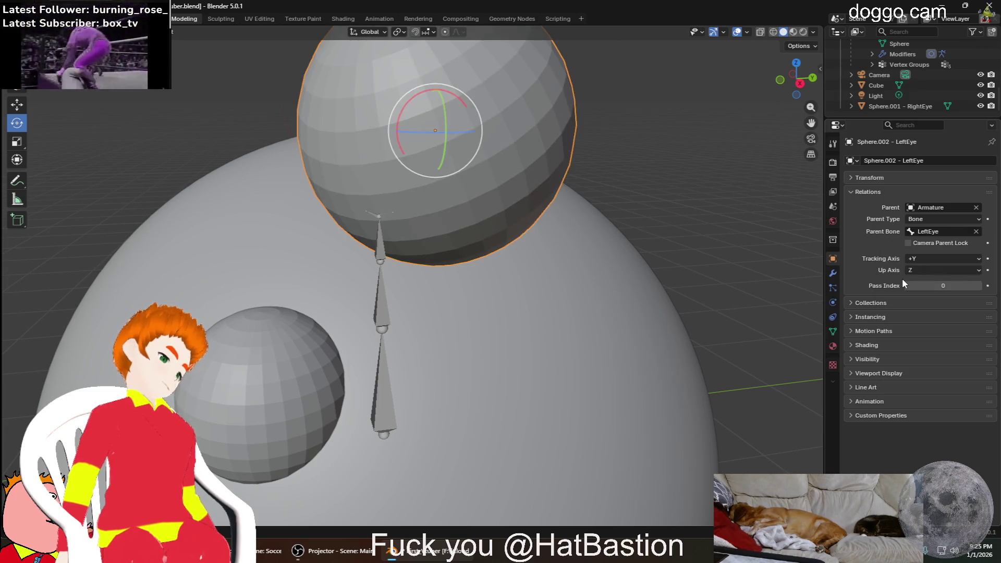
right_click(703, 221)
mouse_move(691, 161)
middle_down()
mouse_move(671, 190)
mouse_move(625, 201)
mouse_move(641, 180)
middle_up()
scroll(647, 190, down, 5)
scroll(543, 277, up, 3)
scroll(544, 282, up, 2)
scroll(553, 229, down, 3)
Spin the left eye sphere around the Y axis, then select the armature
mouse_move(553, 229)
middle_down()
mouse_move(582, 207)
mouse_move(467, 222)
middle_up()
mouse_move(467, 223)
mouse_down()
mouse_move(579, 405)
mouse_move(586, 336)
mouse_up()
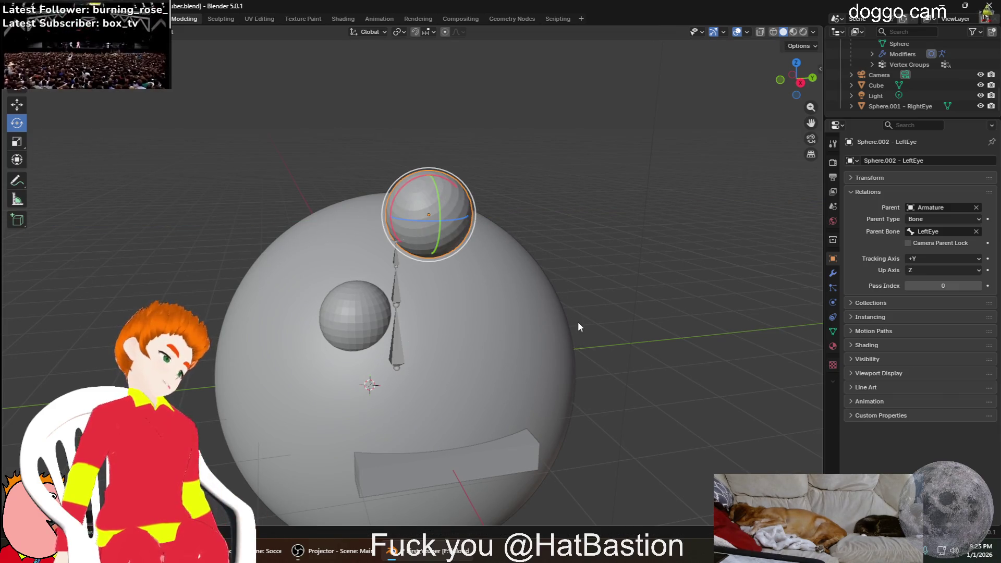
middle_drag(597, 302, 647, 271)
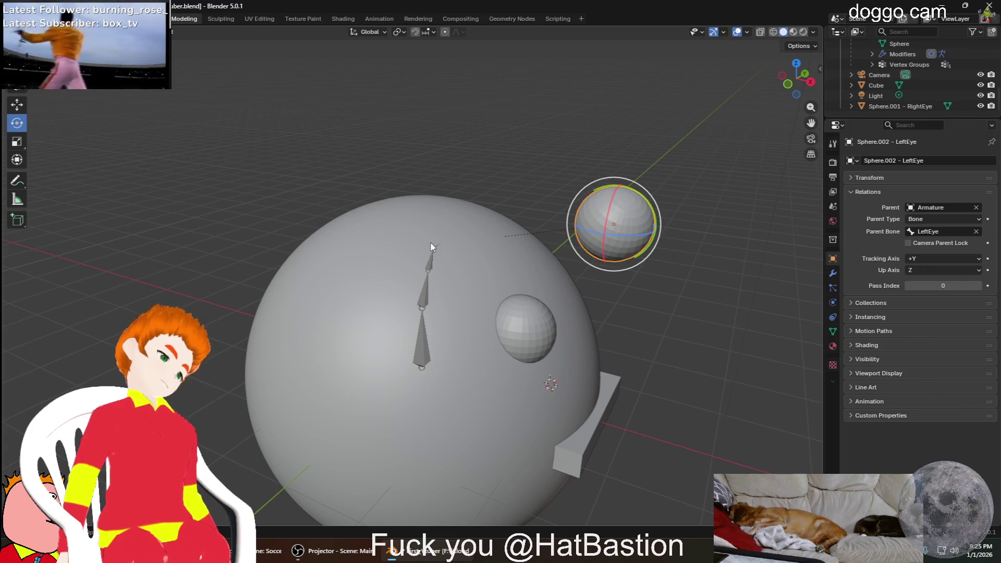
scroll(466, 227, up, 2)
click(456, 221)
mouse_move(457, 221)
middle_down()
mouse_move(532, 273)
mouse_move(471, 269)
middle_up()
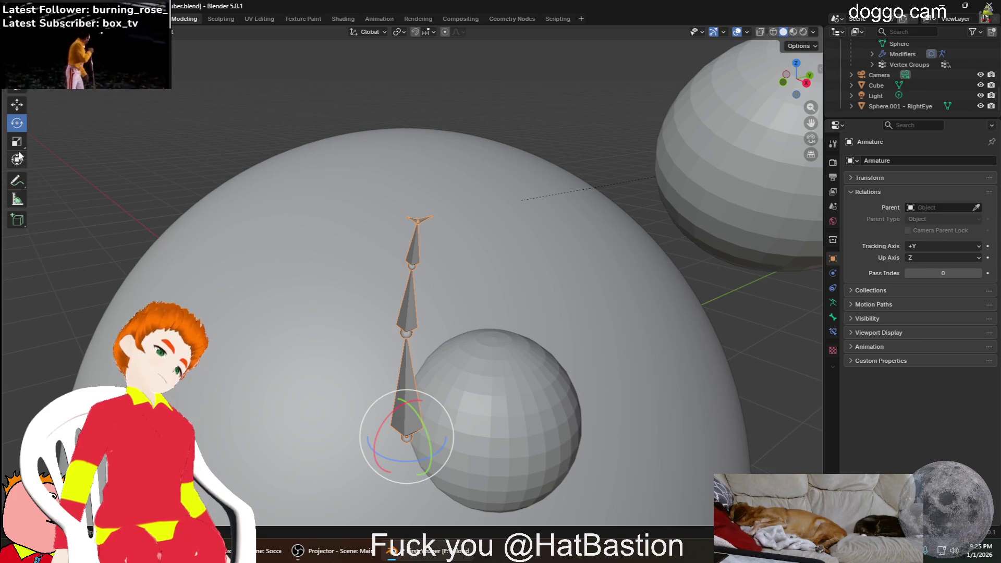
Try and cancel a bone chain rotation, then switch the armature into Pose Mode
drag(403, 438, 385, 425)
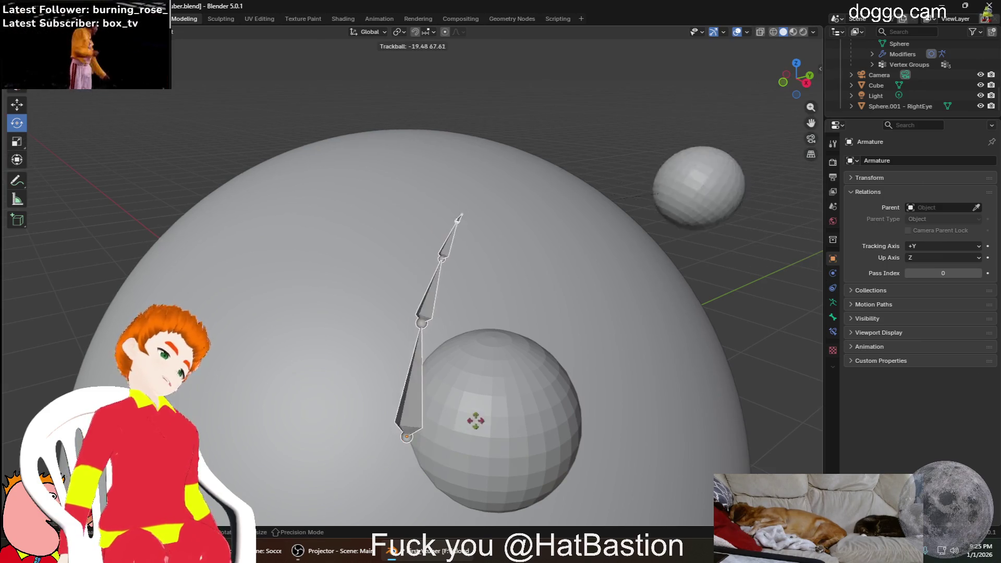
right_click(435, 434)
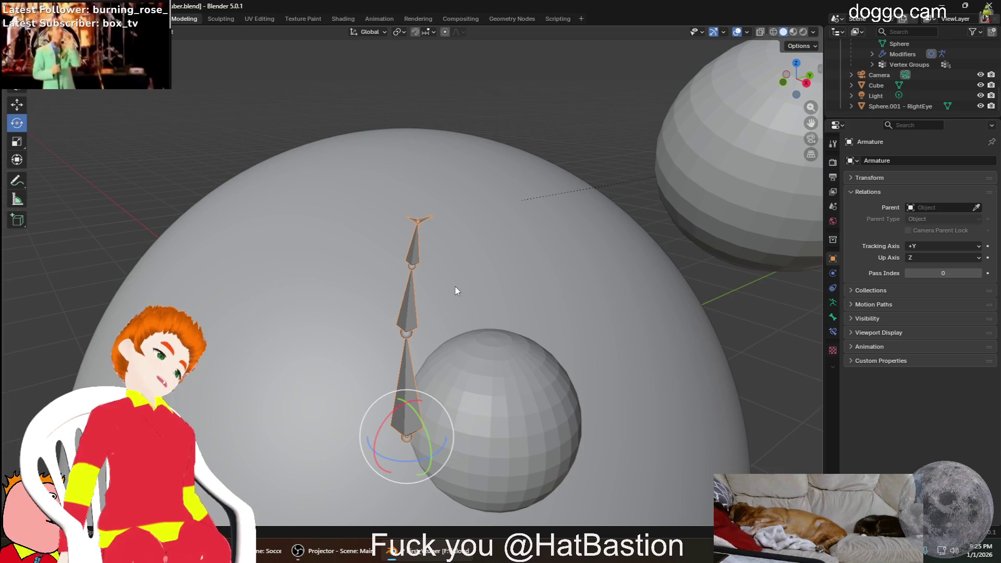
key(s)
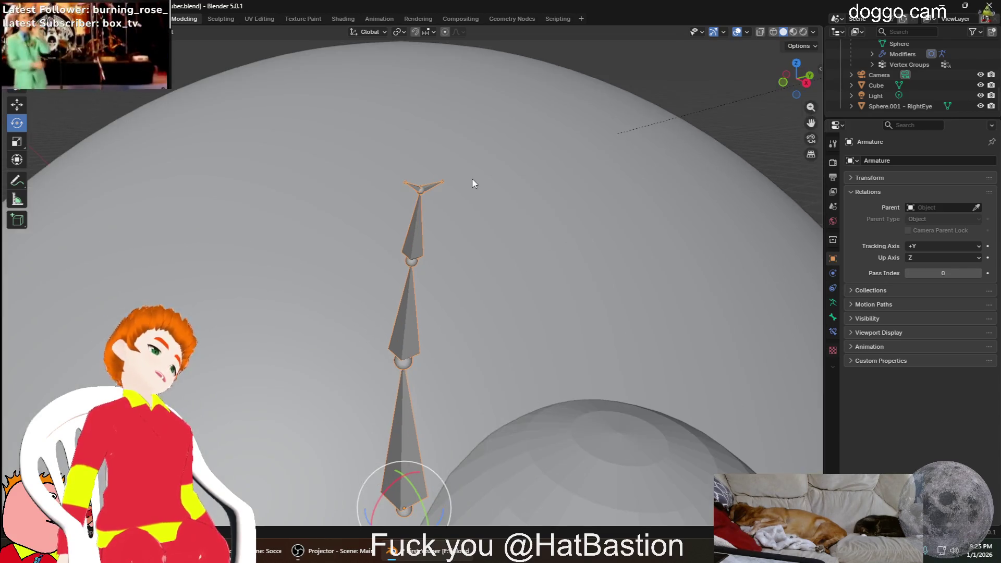
right_click(150, 145)
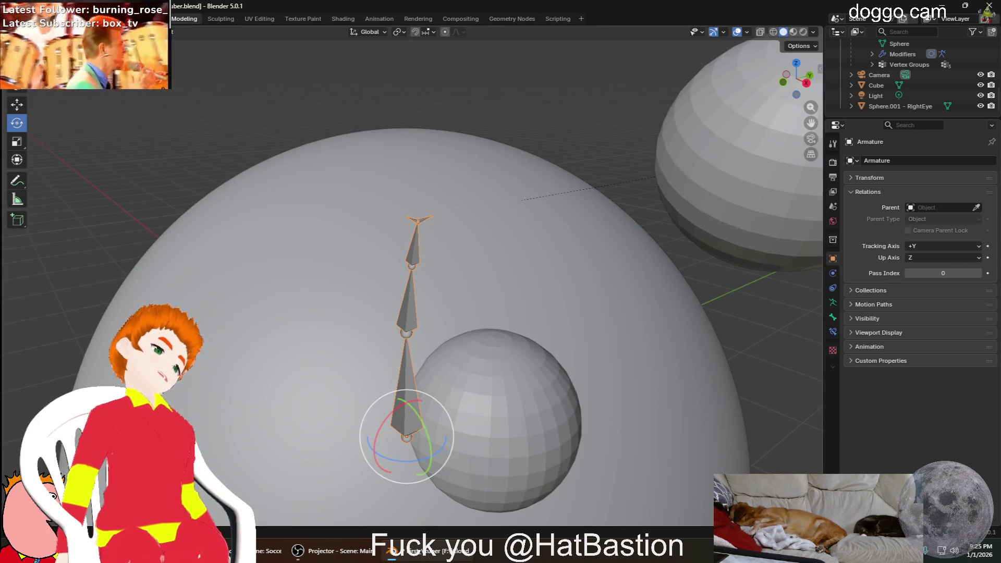
key(ctrl+Tab)
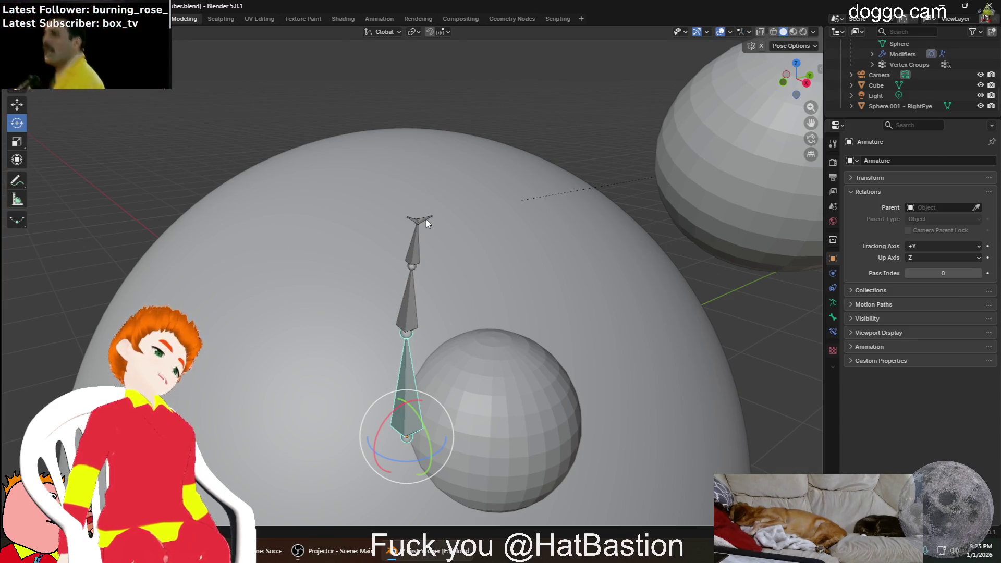
Rotate the top eye bone on the Z ring to check the eye swings, then pick the lower bone
click(428, 223)
mouse_move(428, 224)
mouse_down()
mouse_move(422, 243)
mouse_move(443, 219)
mouse_up()
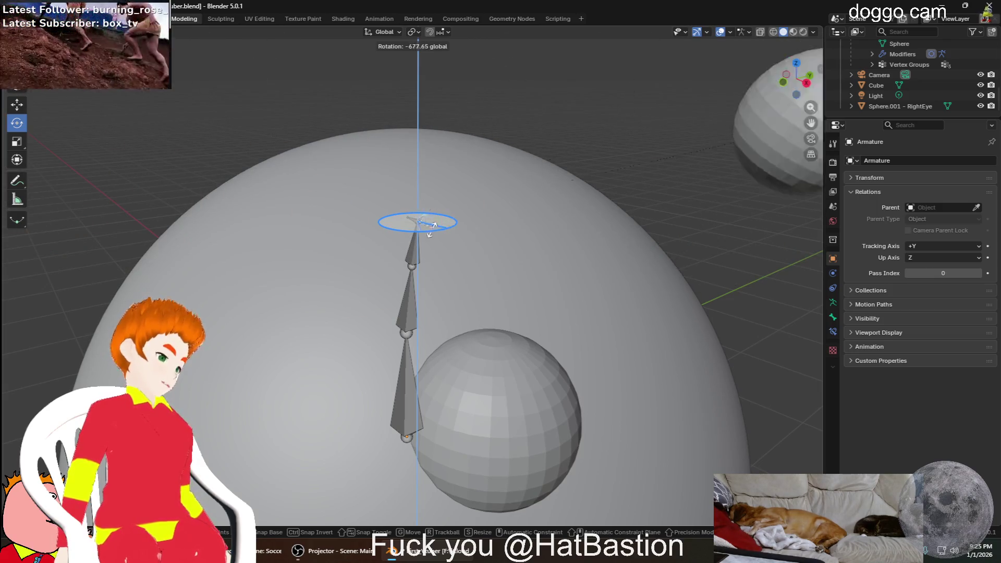
mouse_move(444, 219)
mouse_down()
mouse_move(419, 215)
mouse_move(428, 262)
mouse_up()
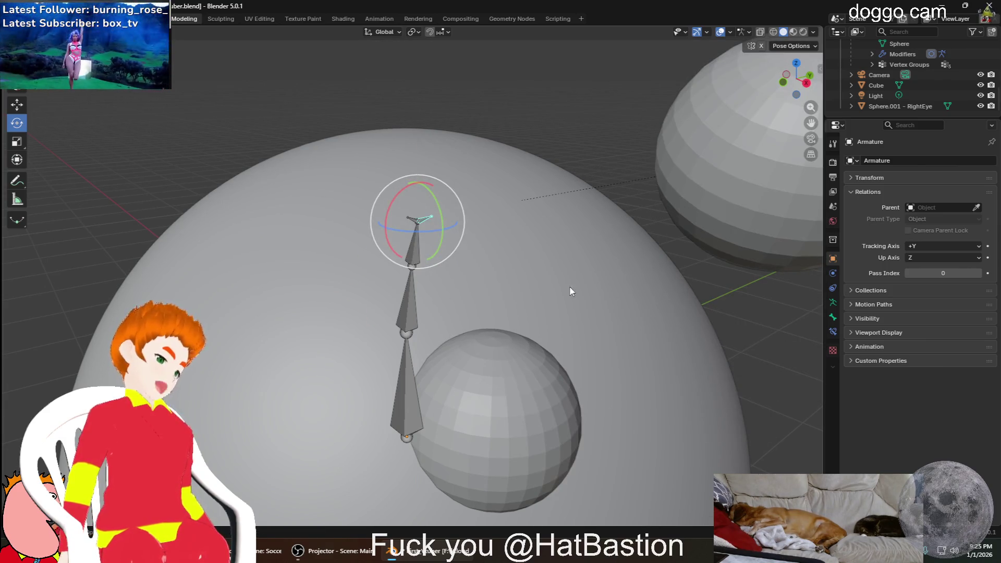
scroll(572, 290, down, 3)
mouse_move(505, 279)
middle_down()
mouse_move(577, 245)
mouse_move(675, 290)
middle_up()
click(423, 344)
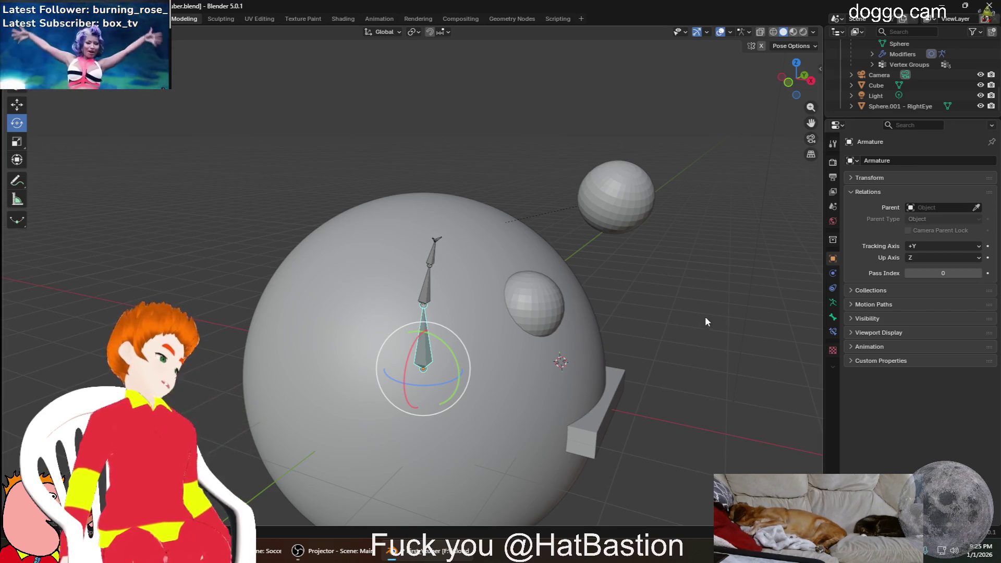
Toggle out of and back into Pose Mode, return to plain selection and deselect the bone
middle_drag(693, 232, 495, 311)
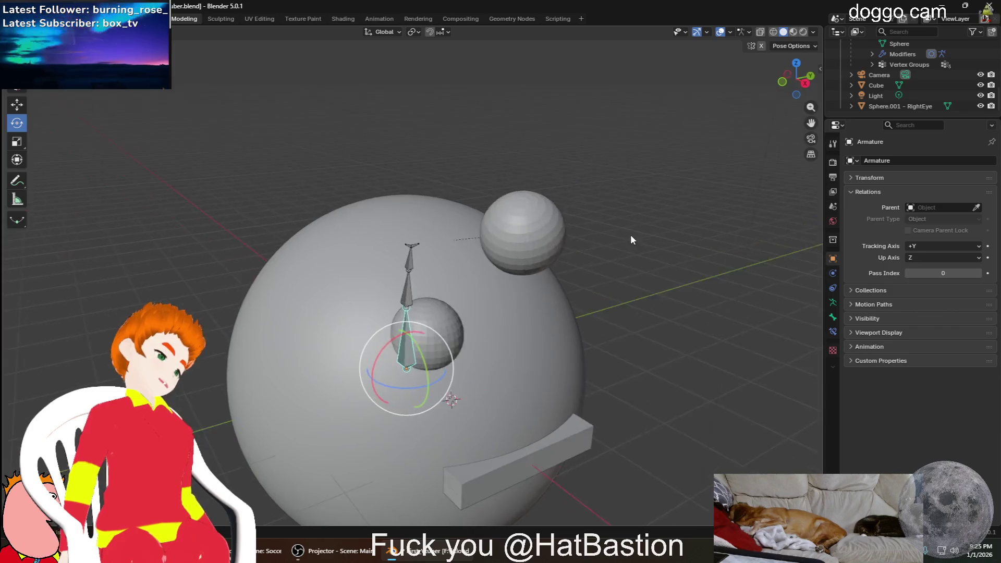
scroll(495, 311, up, 2)
key(ctrl+Tab)
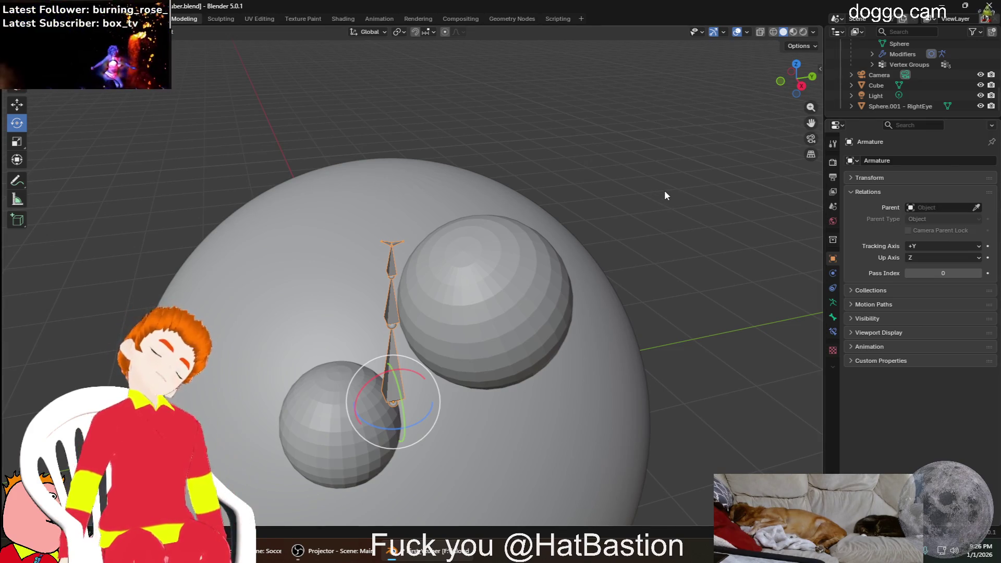
key(ctrl+Tab)
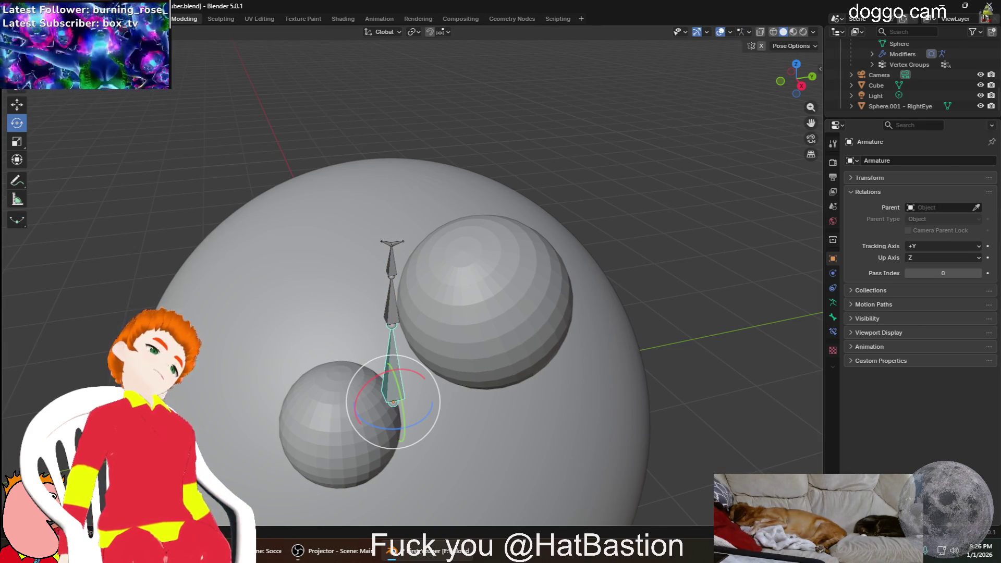
key(w)
click(554, 306)
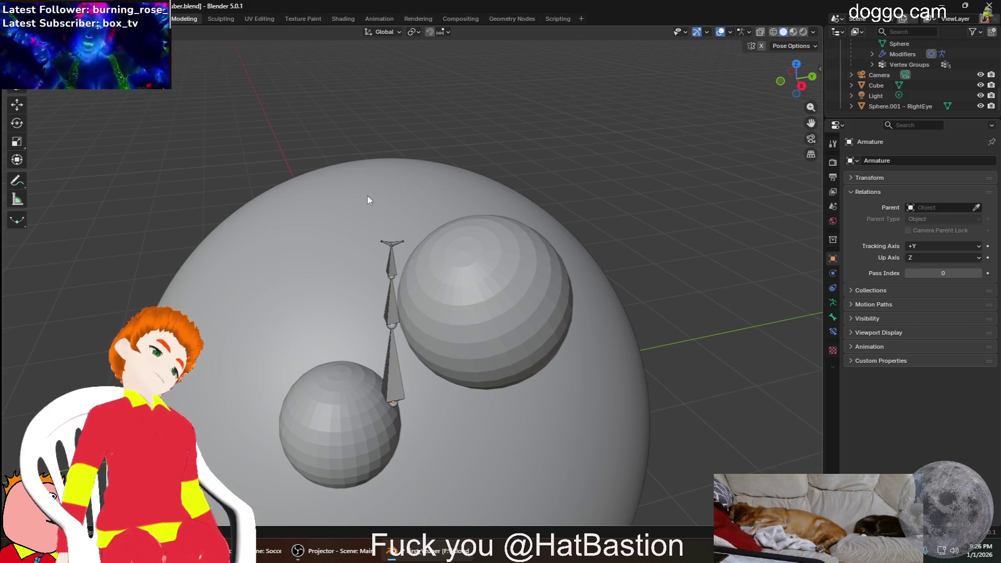
Leave Pose Mode and select the RightEye sphere
key(ctrl+Tab)
click(502, 301)
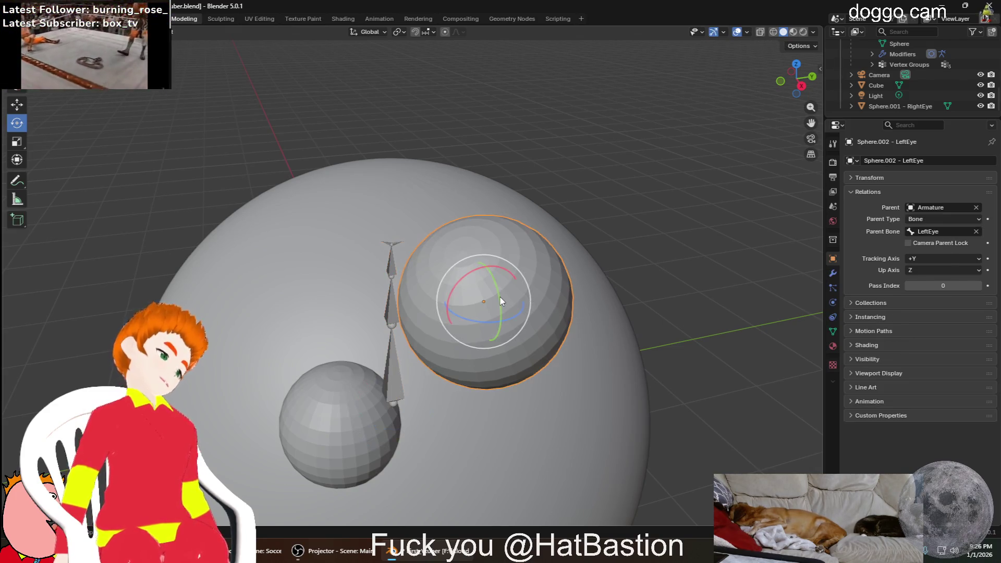
middle_drag(576, 355, 564, 342)
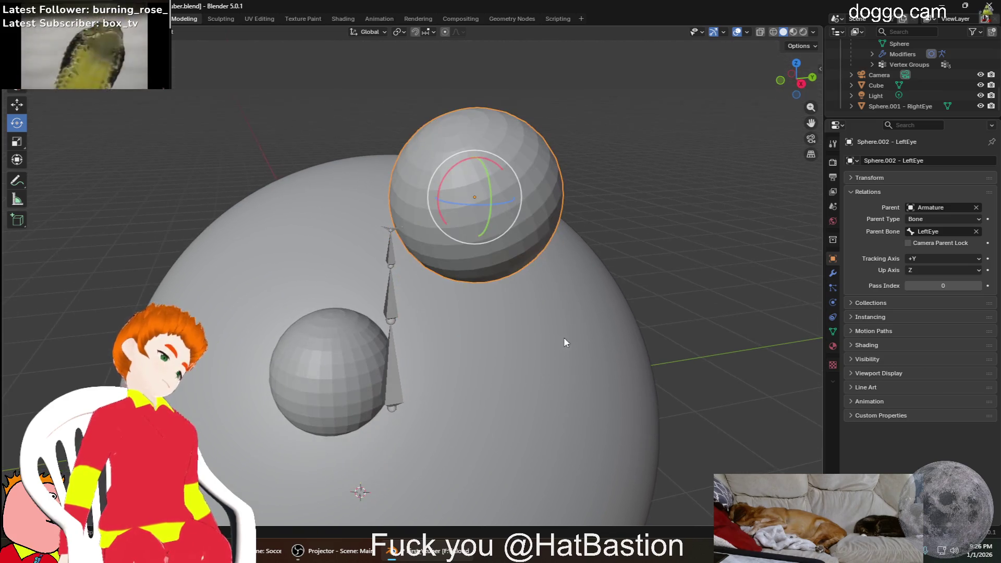
click(341, 360)
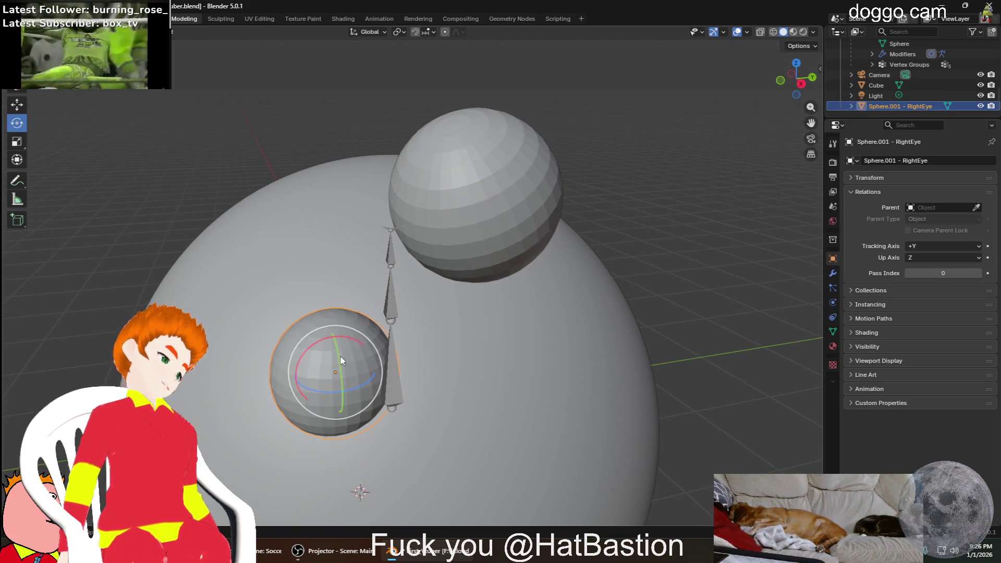
Parent the RightEye sphere to the Armature with Parent Type Bone and Parent Bone RightEye
click(945, 206)
click(918, 229)
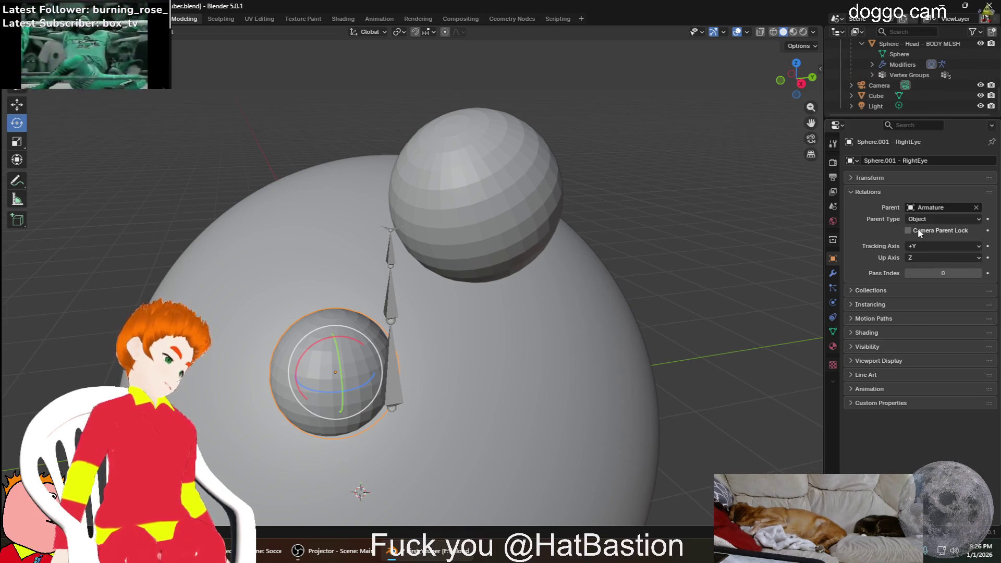
click(926, 252)
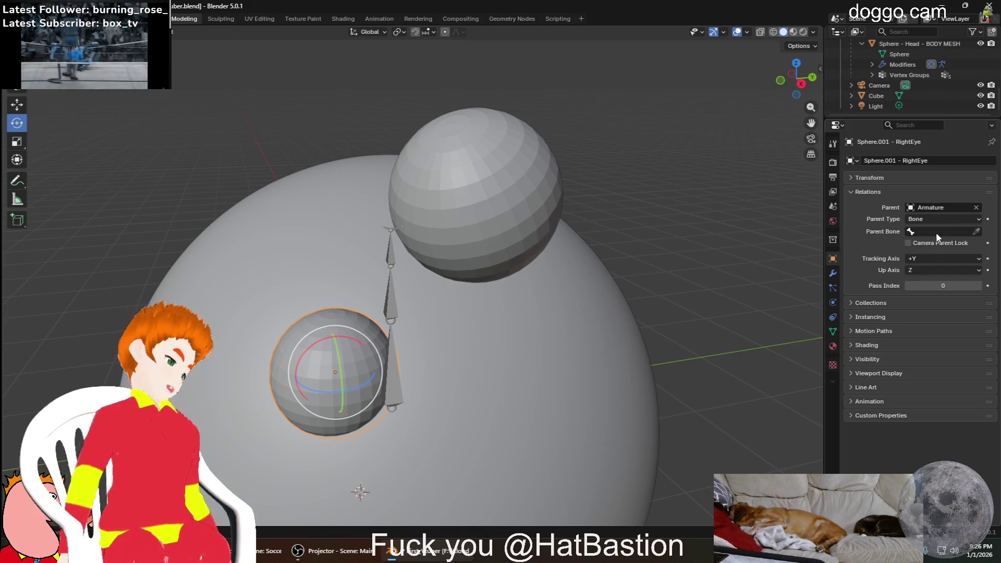
click(938, 233)
click(900, 291)
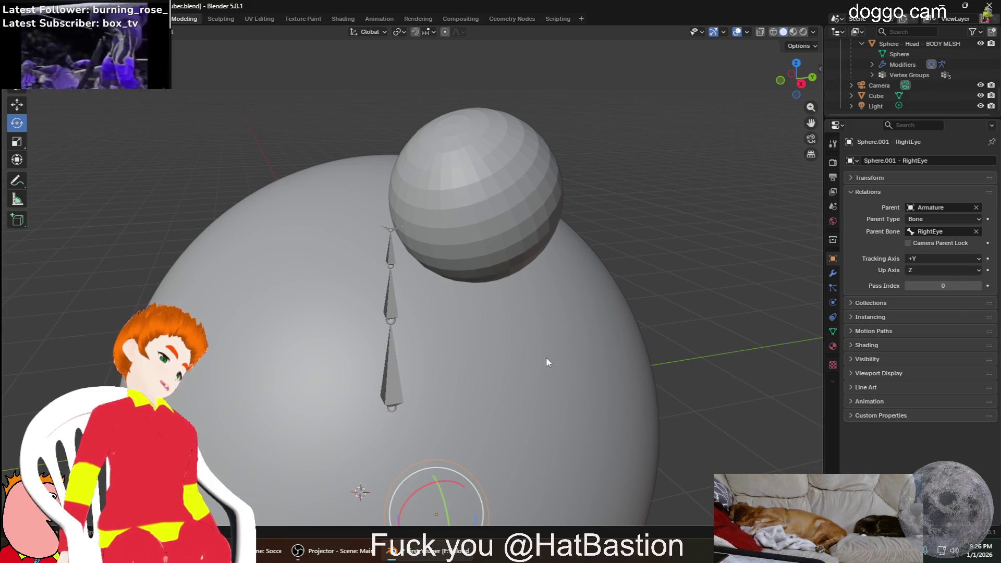
middle_drag(546, 361, 27, 361)
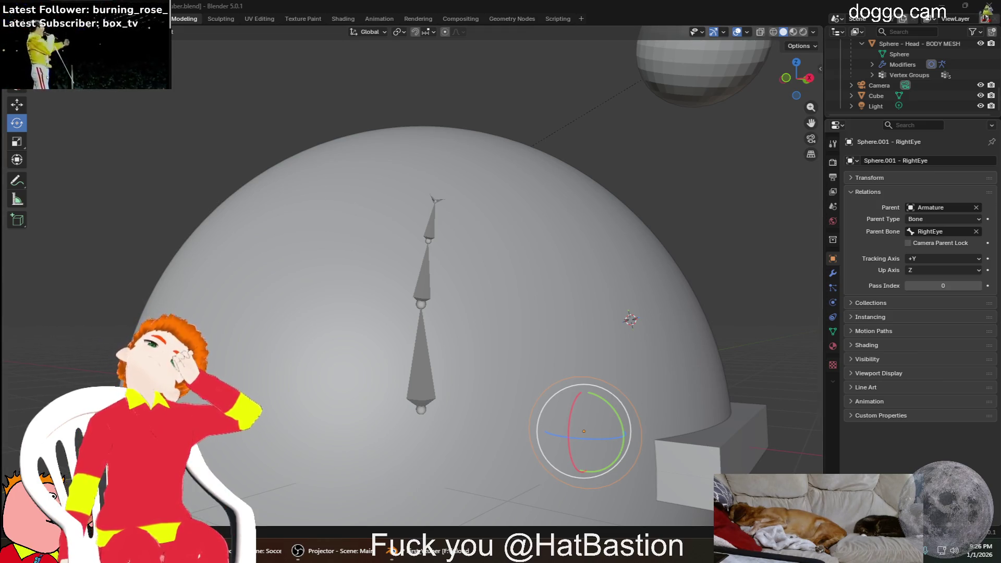
Move the right eye sphere onto the head's front, constraining along X
mouse_move(396, 315)
middle_down()
mouse_move(363, 323)
mouse_move(407, 317)
mouse_move(470, 336)
mouse_move(419, 365)
middle_up()
scroll(362, 324, down, 4)
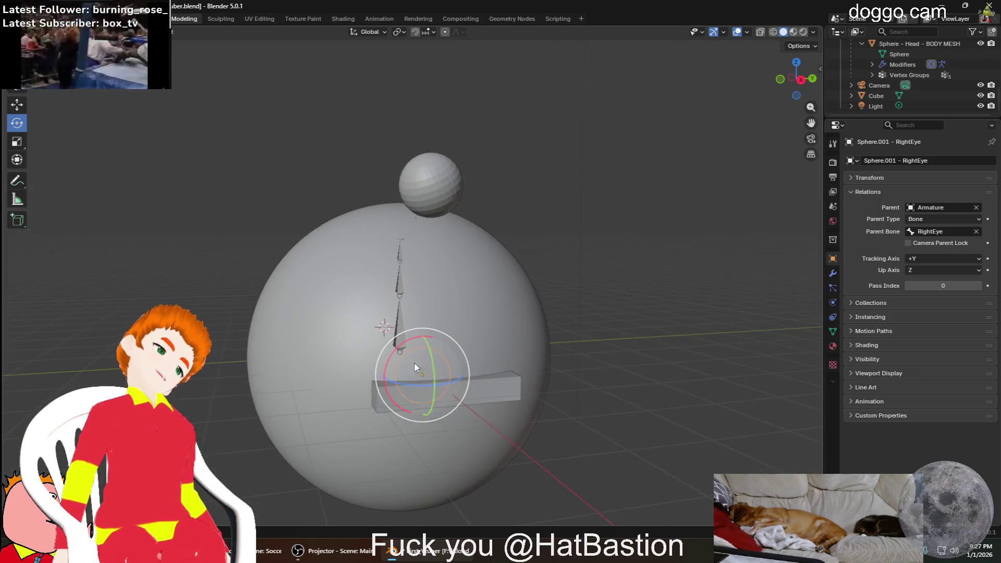
click(17, 104)
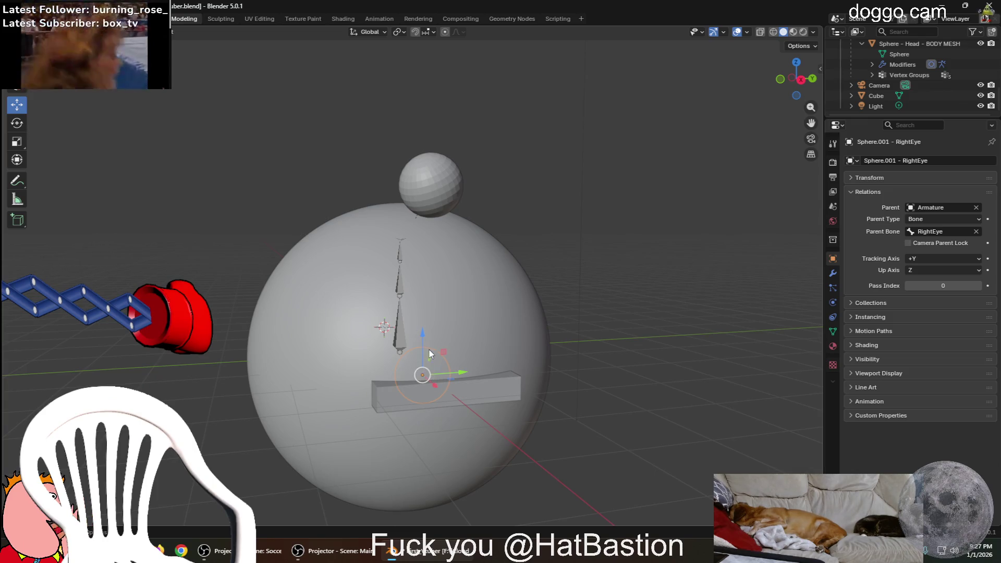
mouse_move(422, 375)
mouse_down()
mouse_move(261, 236)
mouse_move(365, 290)
mouse_up()
middle_drag(426, 326, 468, 329)
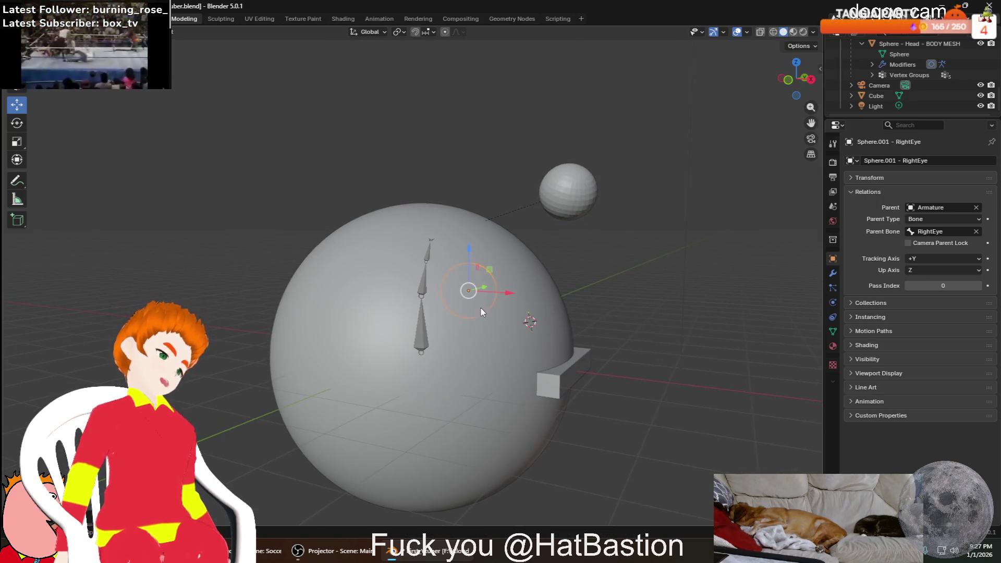
key(g)
key(x)
click(542, 301)
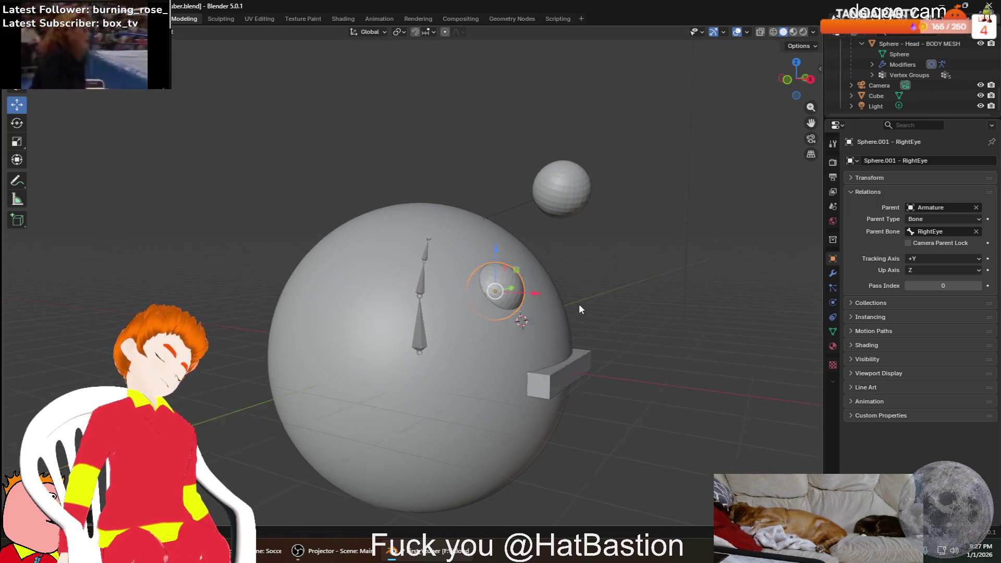
middle_drag(577, 307, 491, 312)
Position the left eye sphere beside it on the head's front, nudging sideways and along Z
click(338, 221)
key(g)
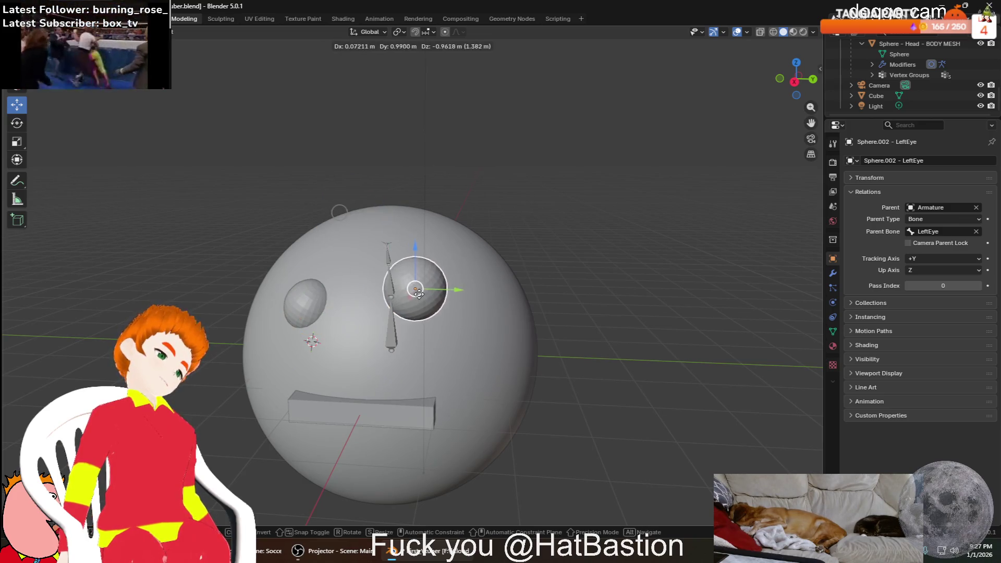
click(438, 316)
scroll(441, 368, up, 2)
middle_drag(441, 368, 536, 357)
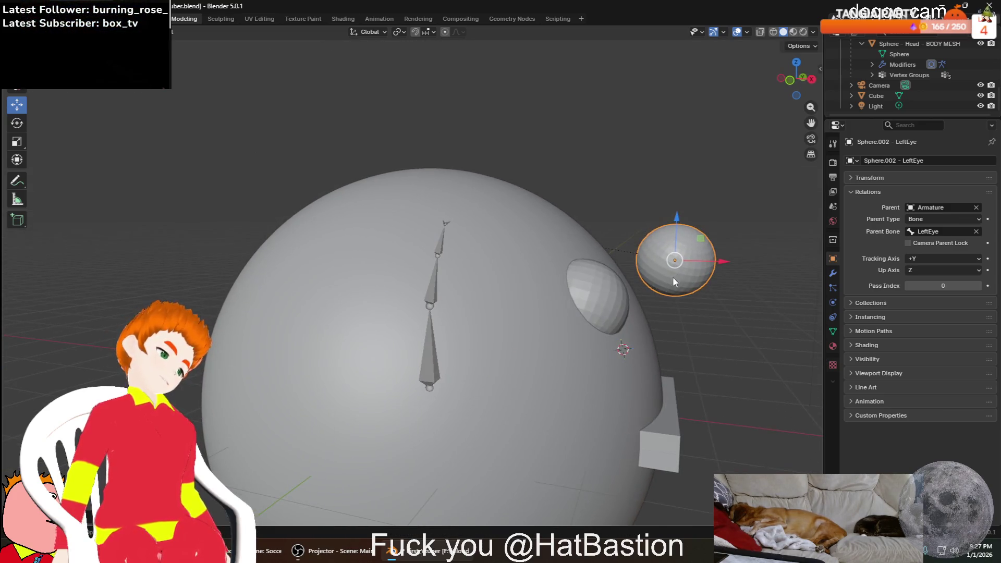
key(g)
click(606, 279)
middle_drag(643, 295, 525, 316)
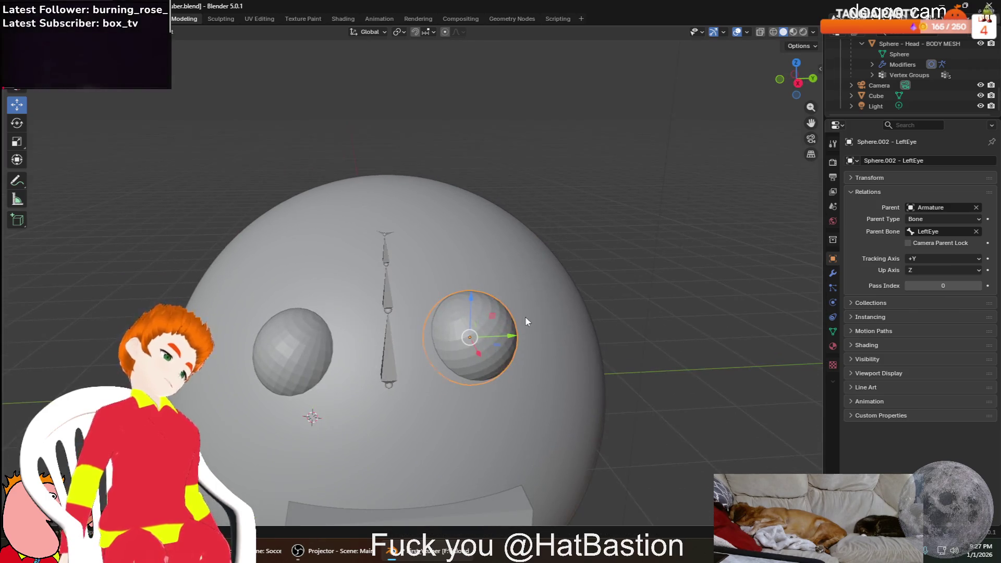
key(g)
click(495, 351)
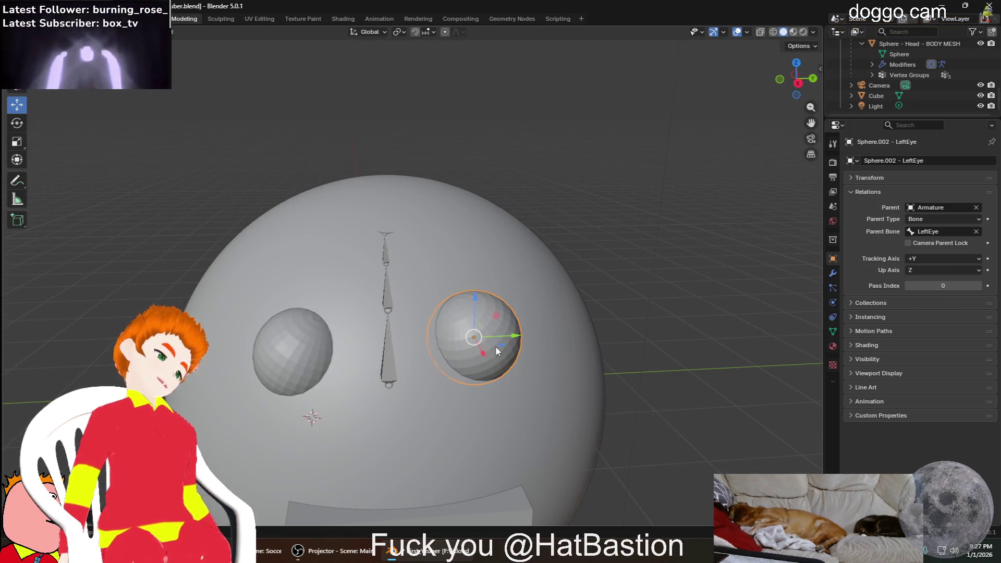
drag(481, 314, 480, 327)
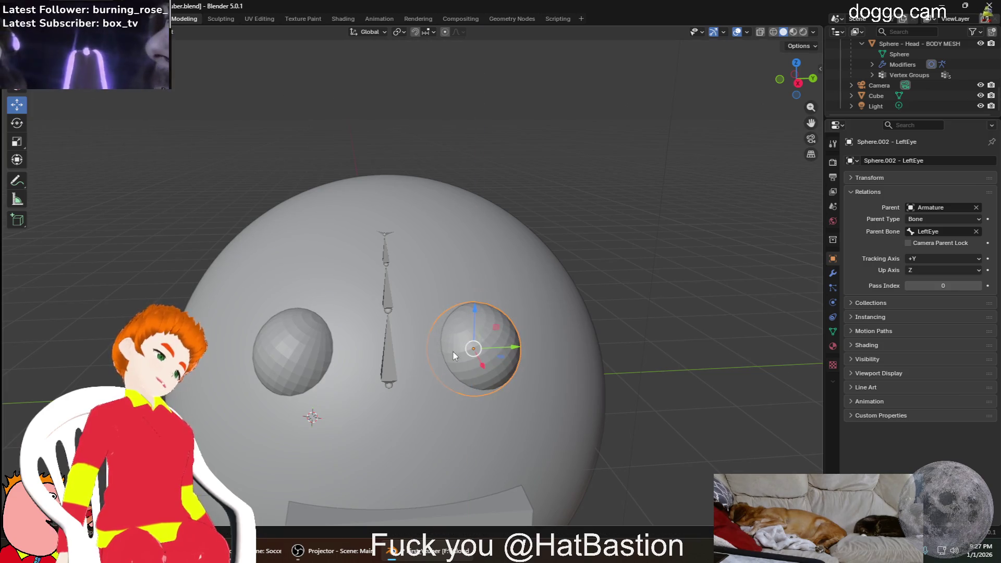
Clear the selection and orbit to face the head front-on
middle_drag(480, 327, 396, 366)
click(669, 364)
middle_drag(669, 363, 645, 343)
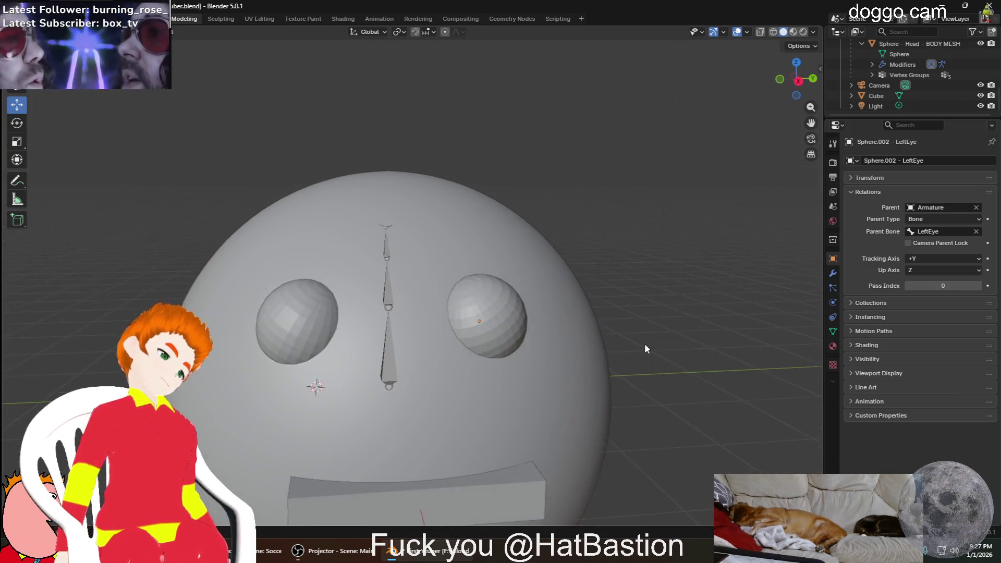
middle_drag(563, 326, 570, 324)
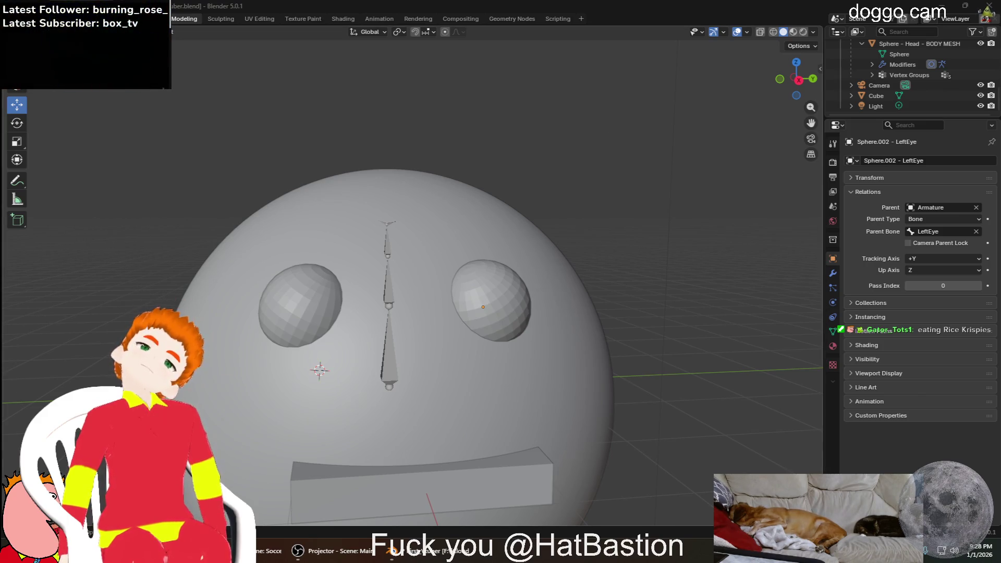
click(391, 249)
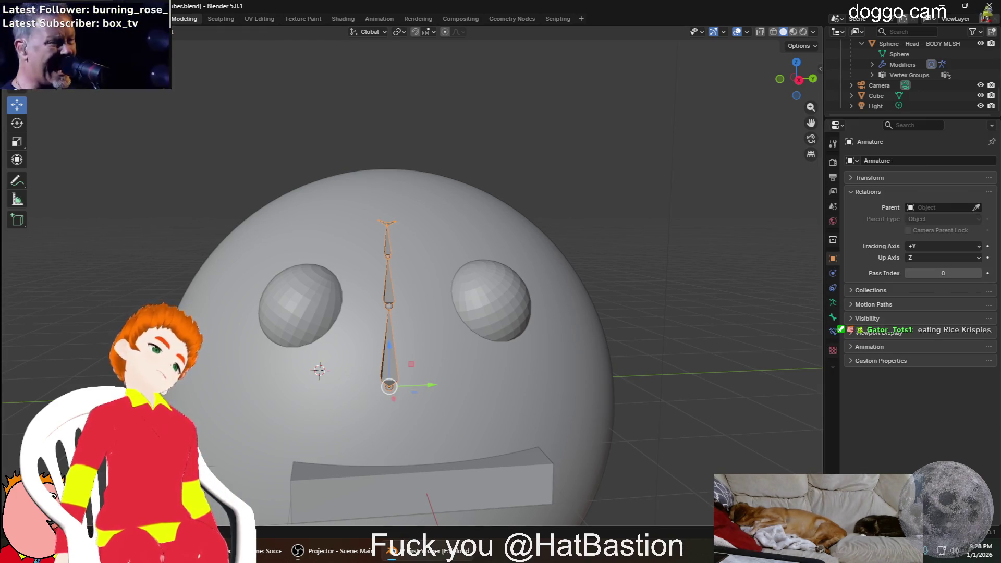
key(ctrl+Tab)
click(388, 244)
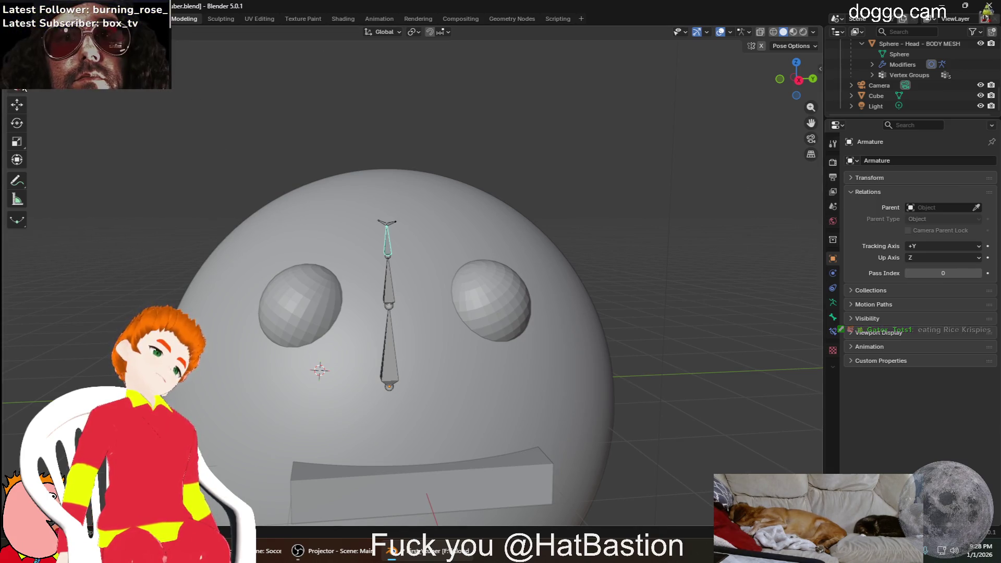
click(17, 123)
mouse_move(396, 251)
mouse_down()
mouse_move(432, 221)
mouse_move(360, 206)
mouse_move(342, 242)
mouse_move(409, 232)
mouse_move(403, 244)
mouse_up()
key(Escape)
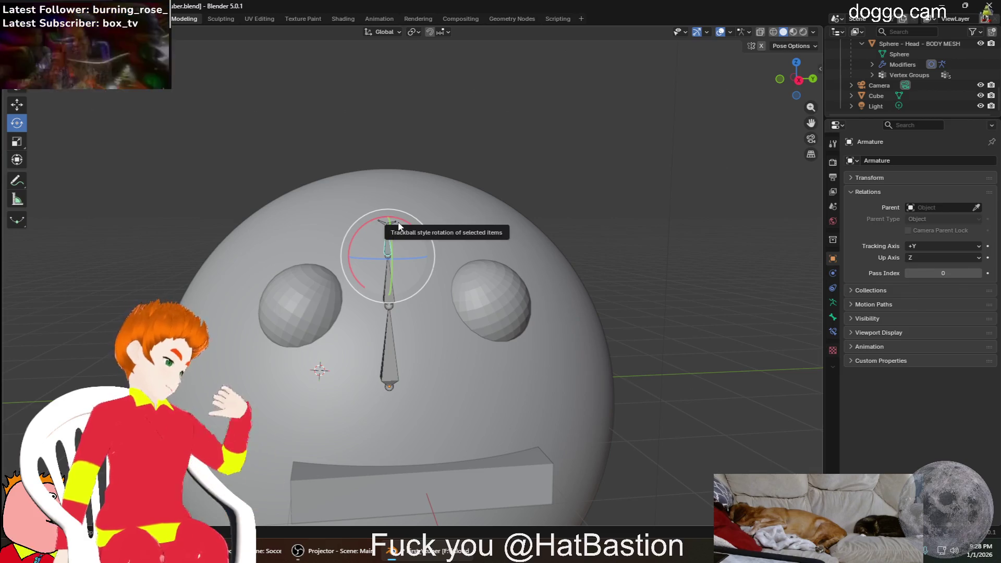
mouse_move(395, 225)
mouse_down()
mouse_move(439, 208)
mouse_move(385, 232)
mouse_up()
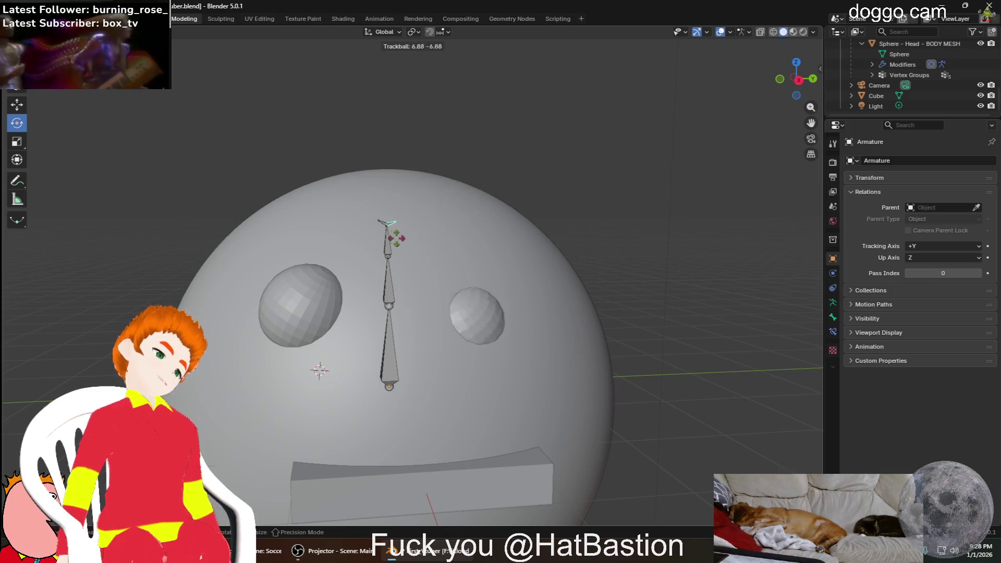
click(461, 180)
key(ctrl+z)
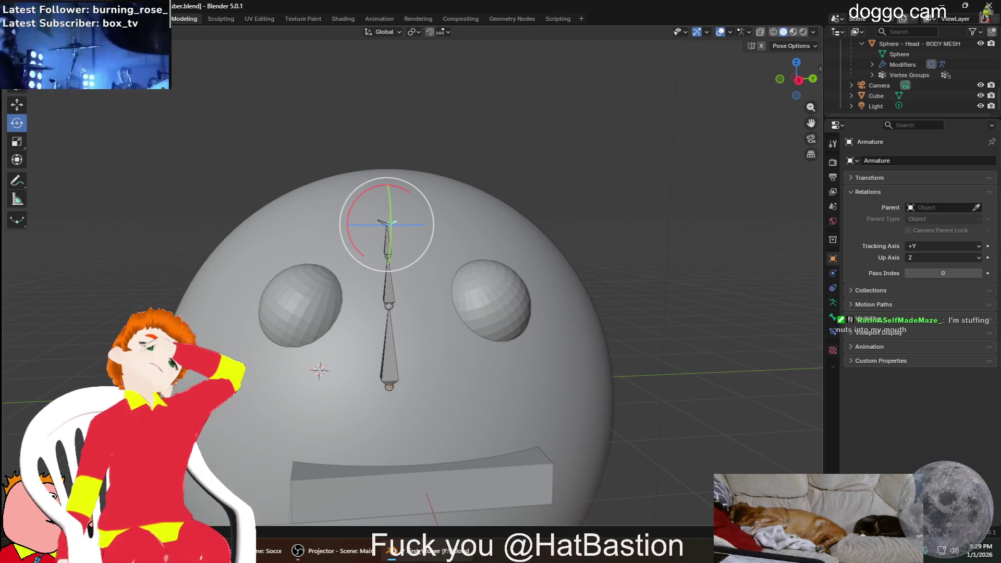
key(ctrl+Tab)
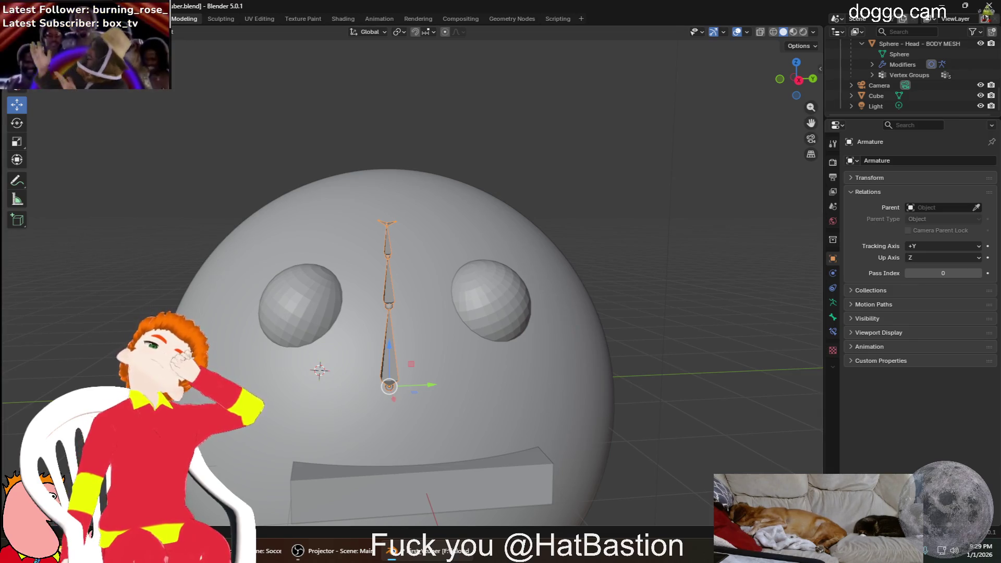
Centre the left eye sphere's origin on its geometry
click(498, 299)
right_click(496, 305)
key(Escape)
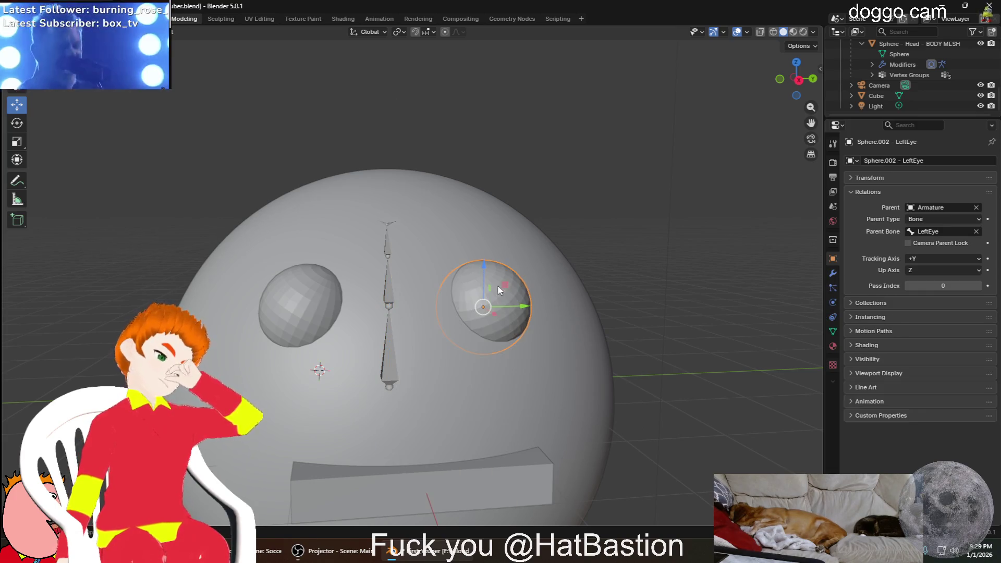
right_click(484, 306)
mouse_move(426, 352)
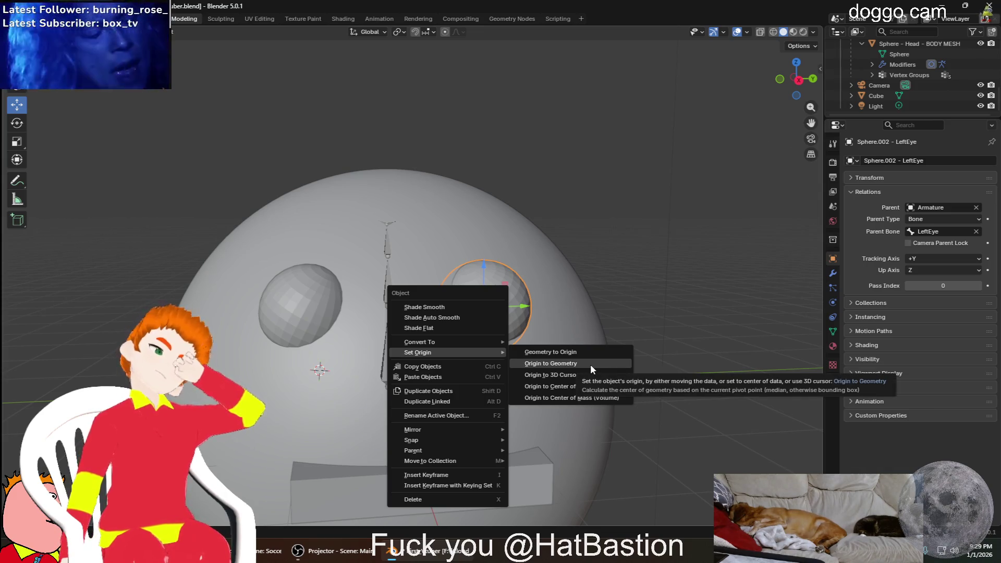
click(591, 364)
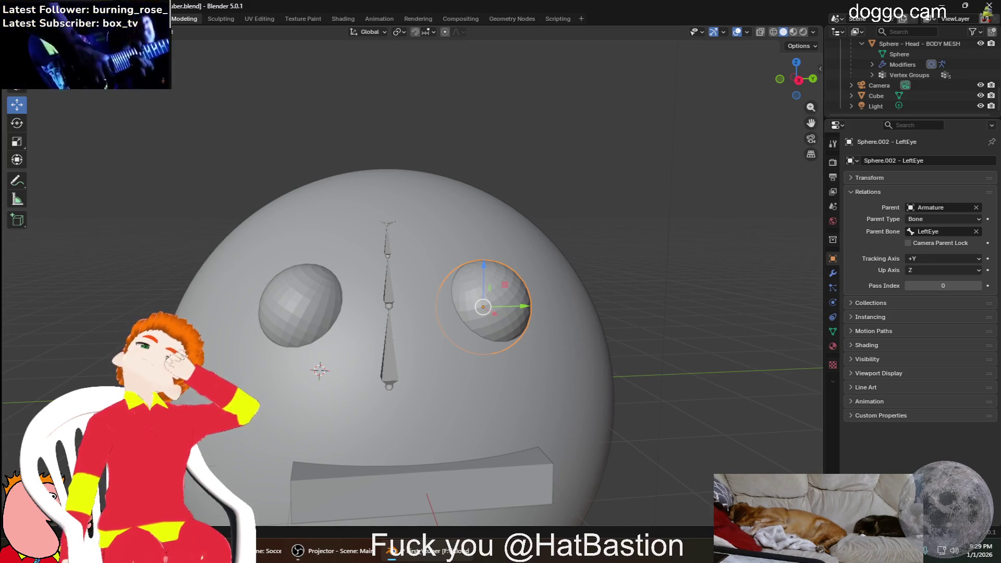
Centre the right eye sphere's origin on its geometry
click(297, 319)
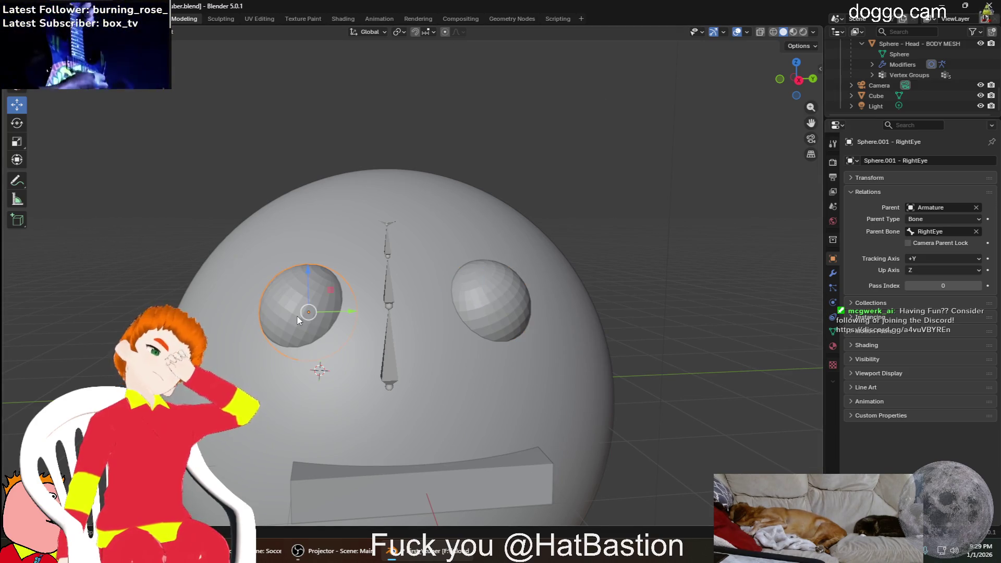
right_click(297, 319)
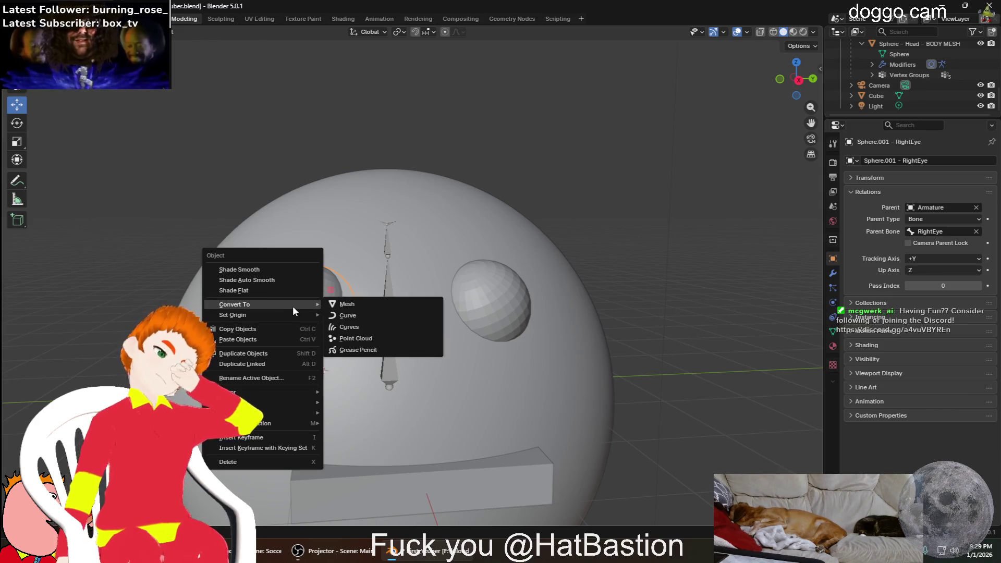
mouse_move(232, 315)
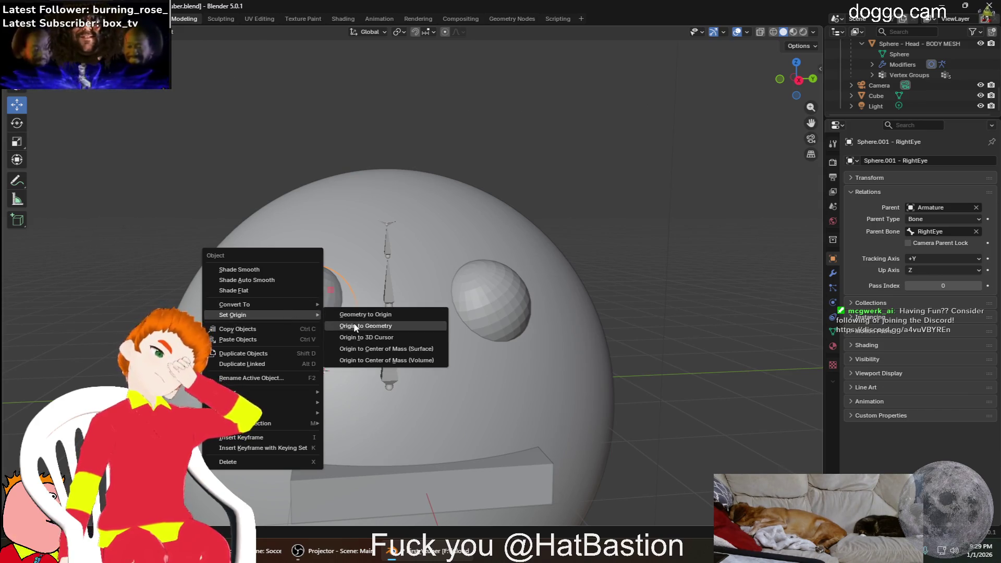
click(356, 326)
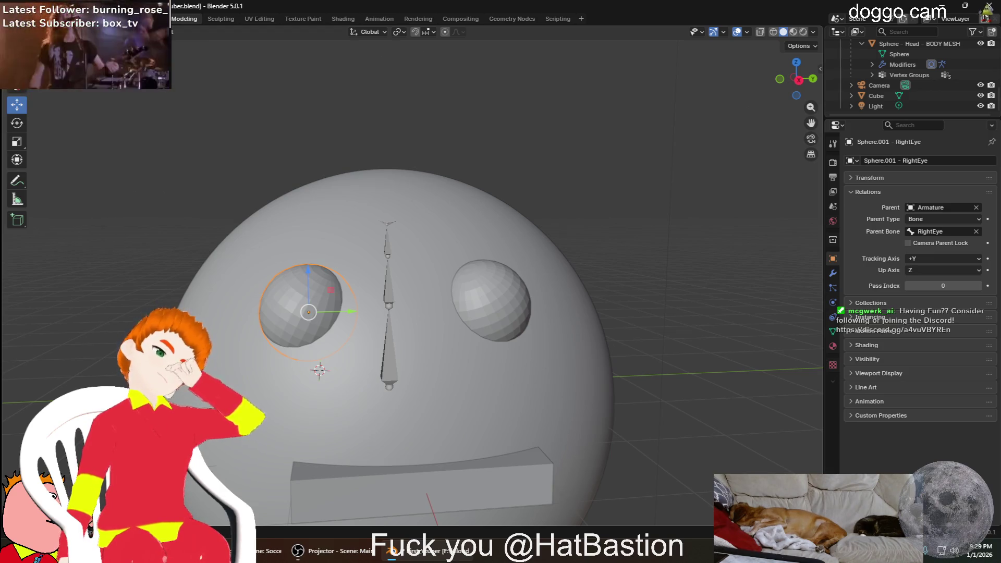
click(195, 168)
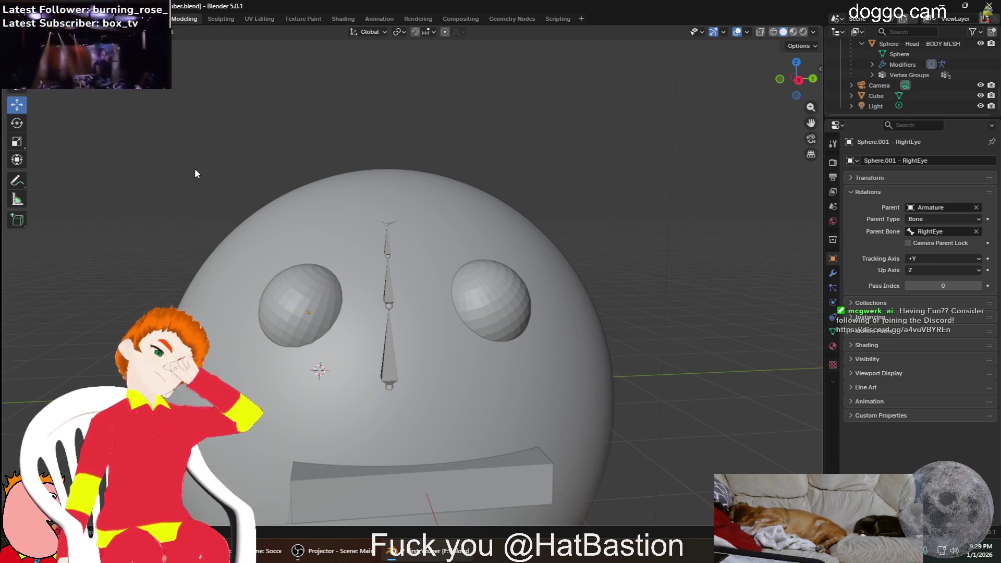
Select the armature's bone chain and begin a test rotation of the top bone
click(395, 227)
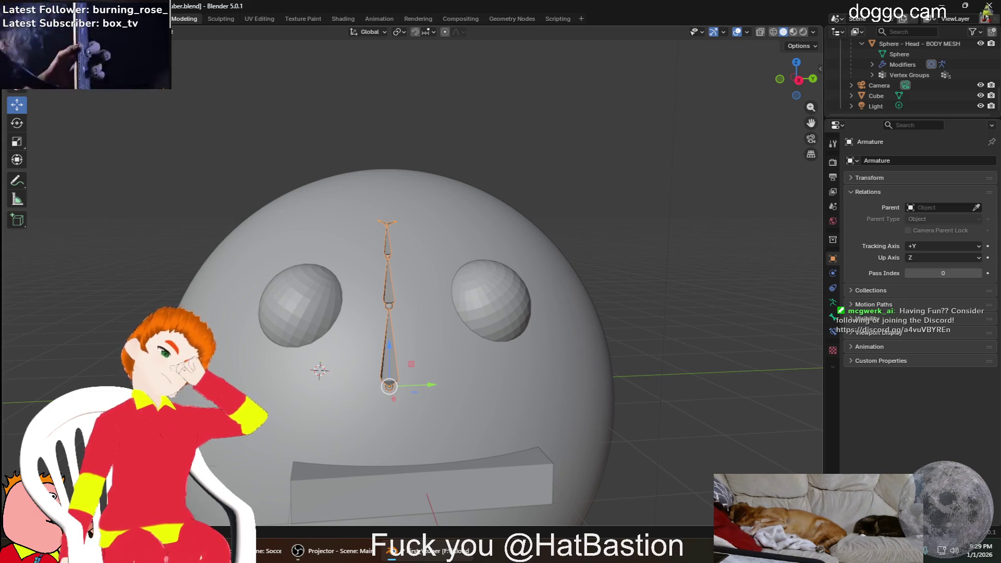
key(shift+space)
key(r)
Spin the top bone so the eye swings around the head, then cancel to return it to rest
mouse_move(406, 225)
mouse_down()
mouse_move(282, 164)
mouse_move(608, 196)
mouse_up()
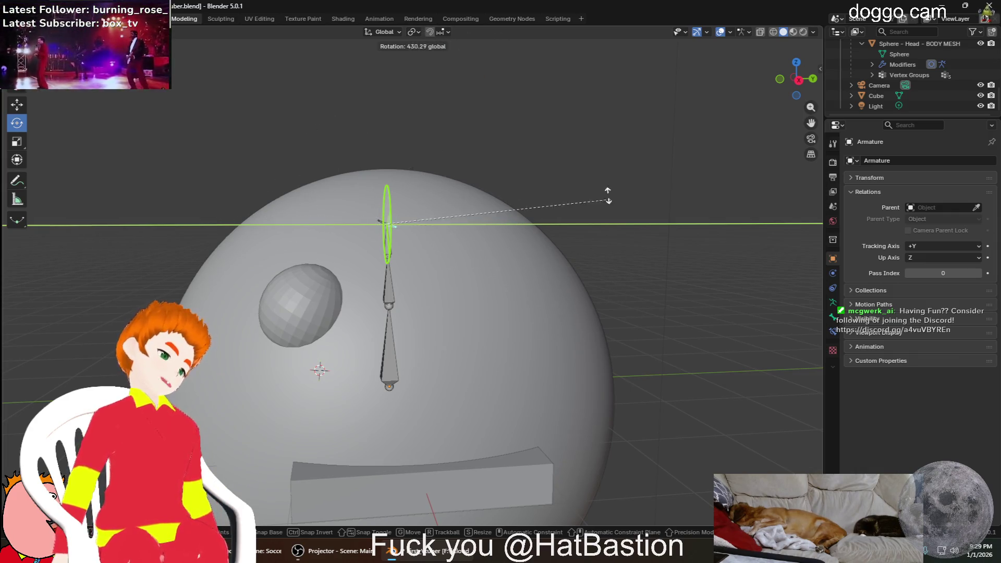
drag(608, 196, 542, 179)
key(alt+r)
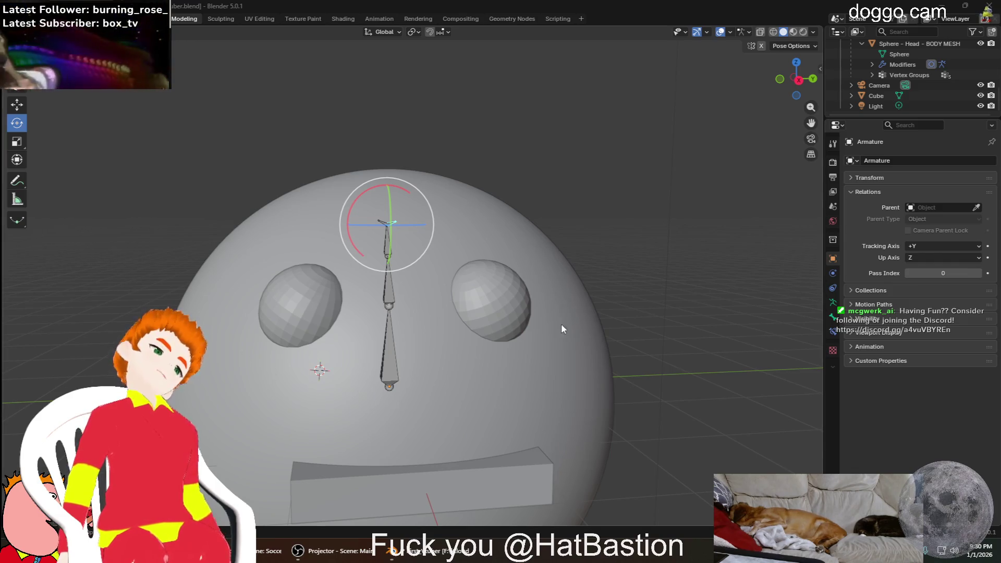
Leave posing for Object Mode and select the left eye sphere to check its bone parent
click(503, 298)
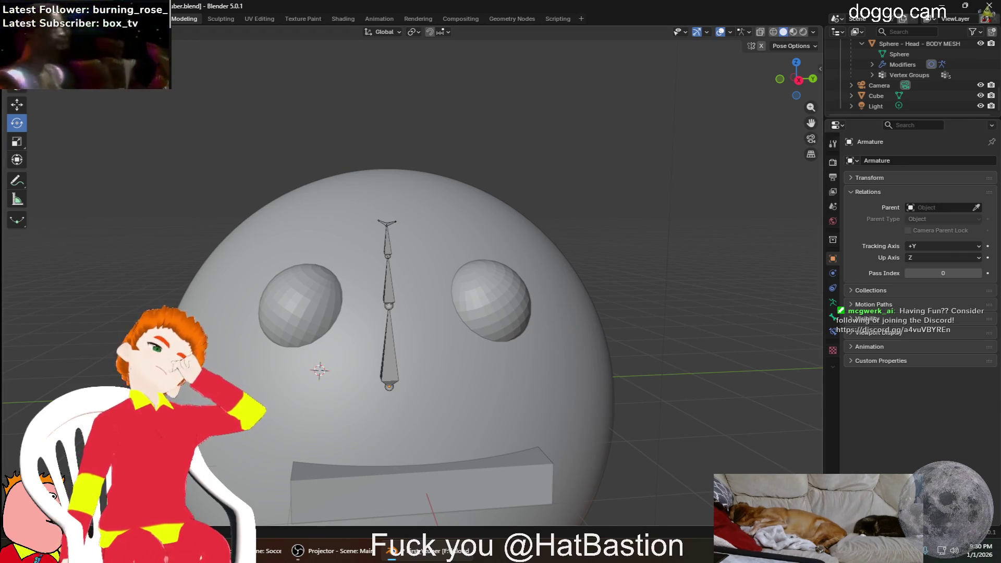
key(ctrl+Tab)
click(486, 307)
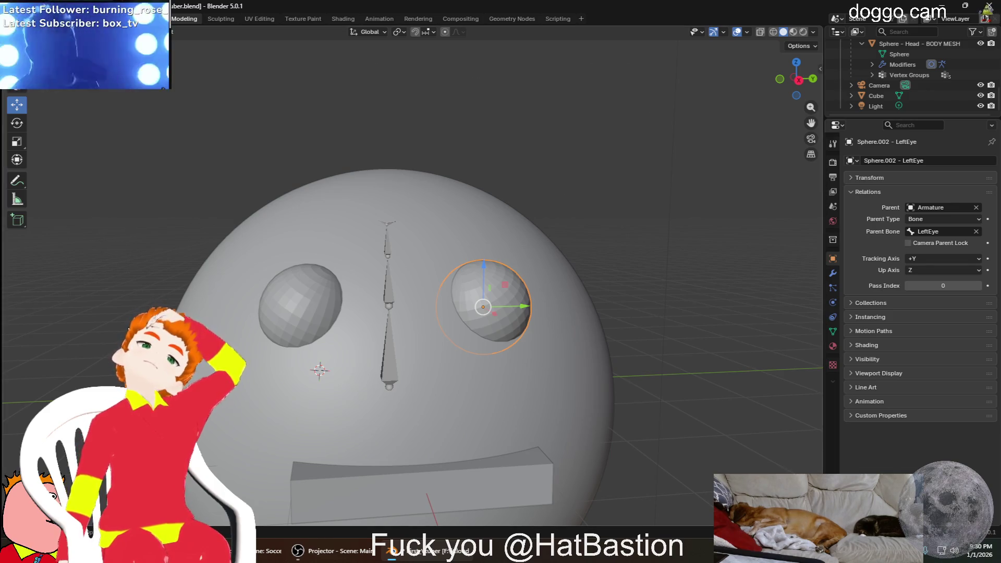
scroll(352, 298, up, 5)
scroll(352, 299, down, 2)
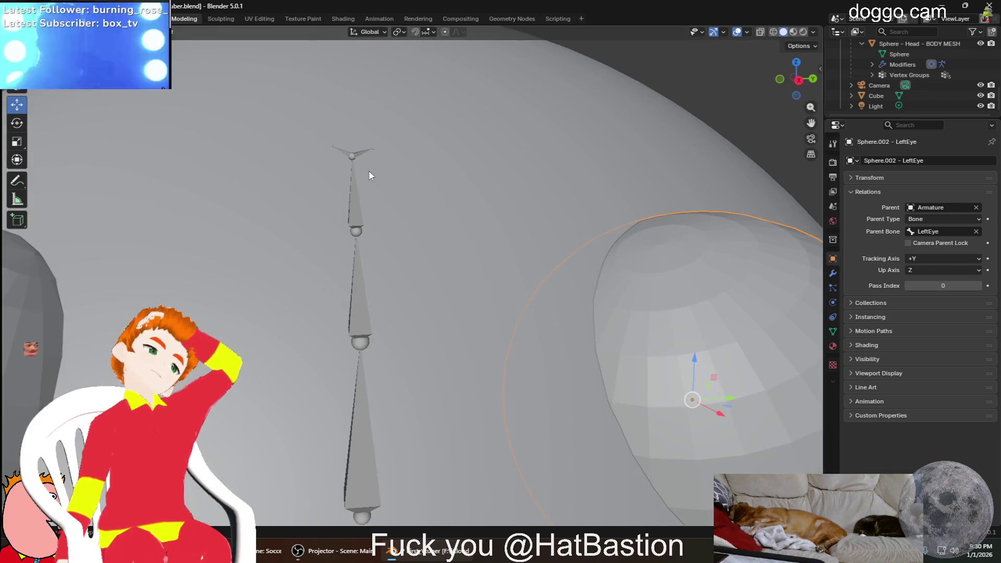
Select the armature and enter Edit Mode on its bones
click(369, 158)
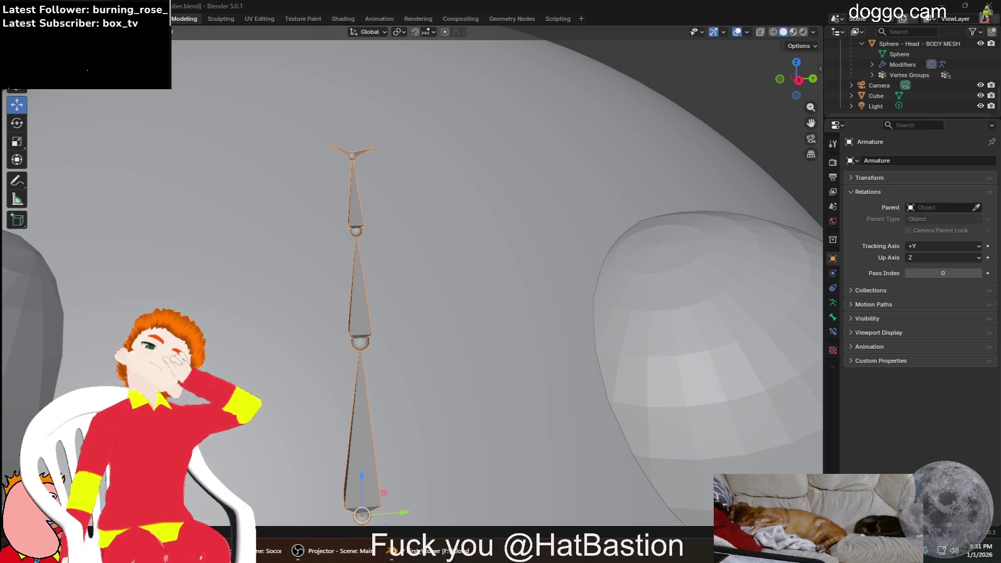
scroll(299, 294, down, 1)
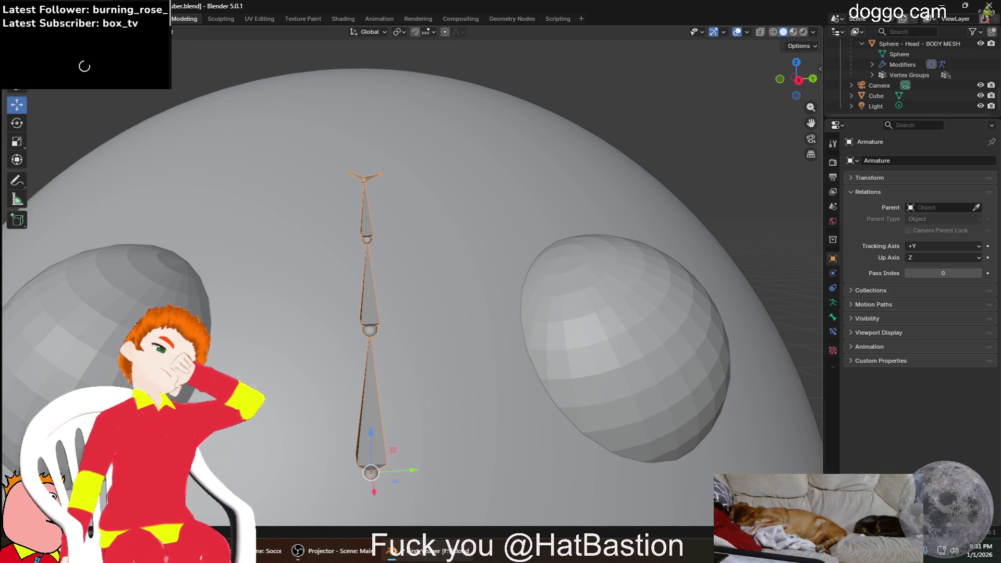
key(Tab)
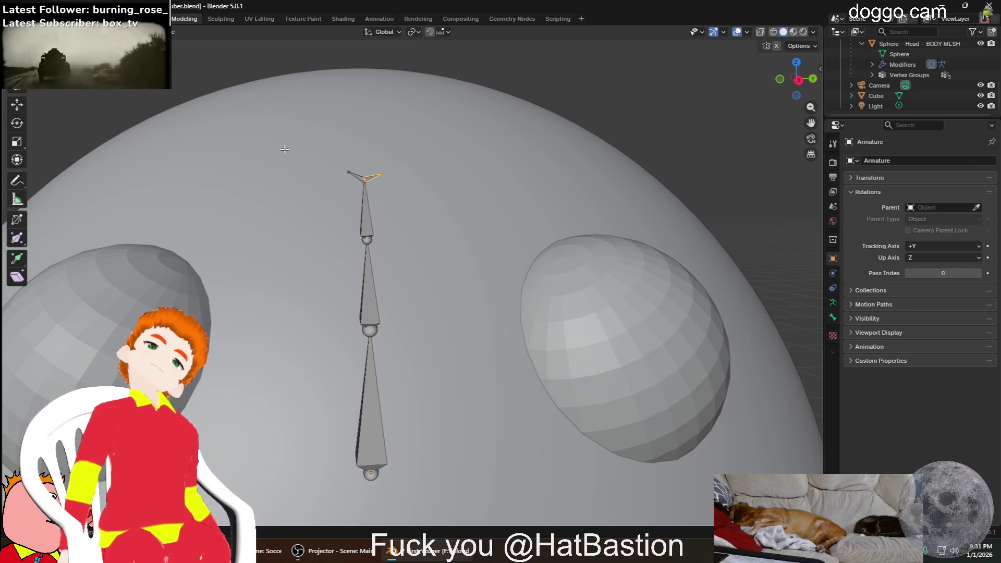
middle_drag(285, 149, 404, 131)
key(g)
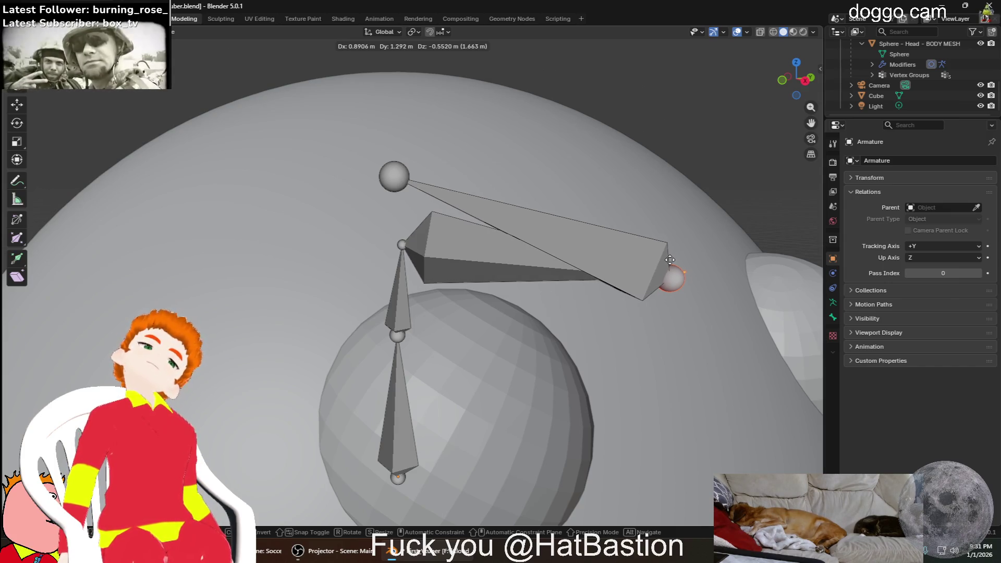
click(671, 263)
mouse_move(672, 260)
middle_down()
mouse_move(657, 311)
mouse_move(496, 275)
middle_up()
scroll(657, 311, down, 3)
key(ctrl+z)
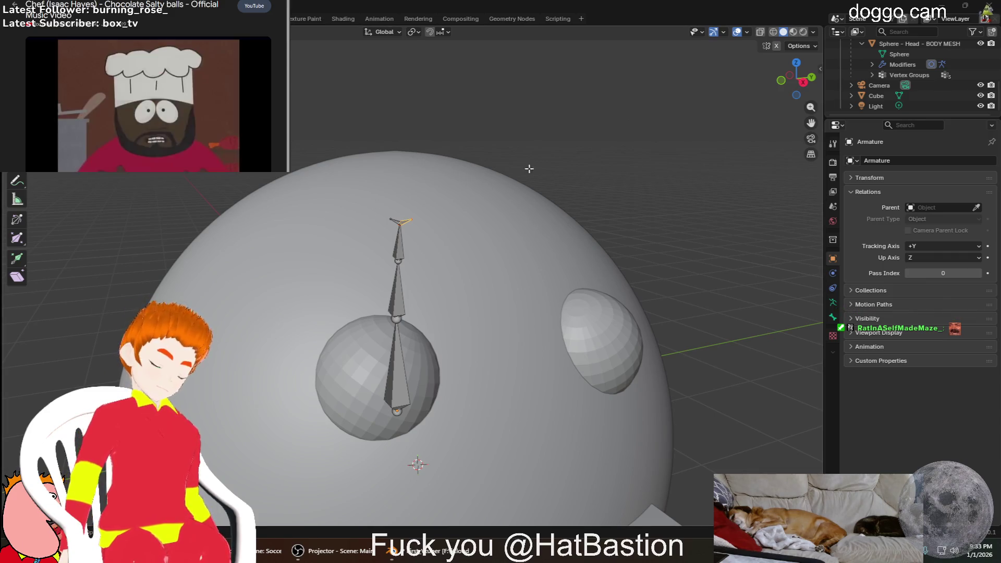
Extrude a new bone from the top bone's tip out to the eye sphere
click(430, 228)
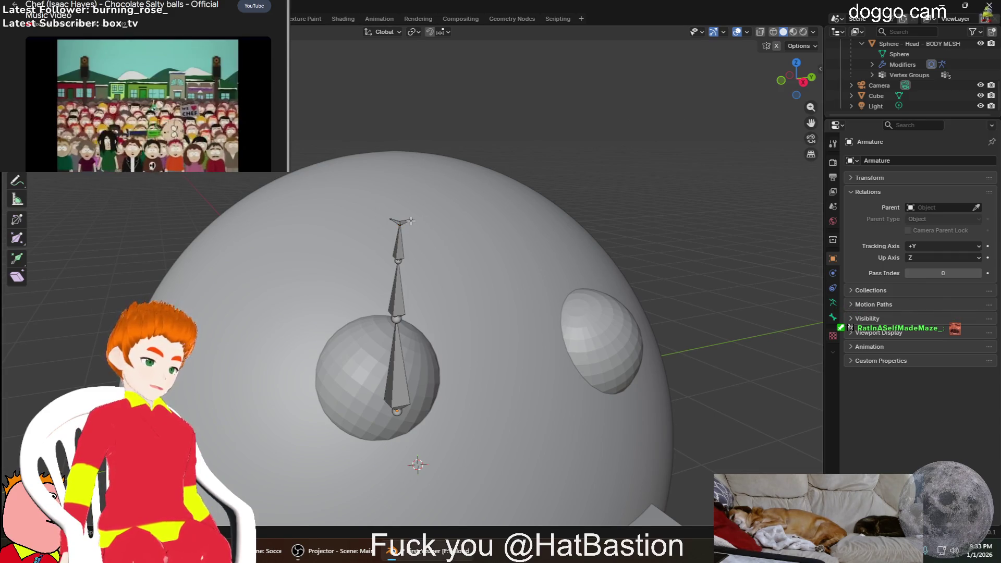
scroll(421, 196, up, 3)
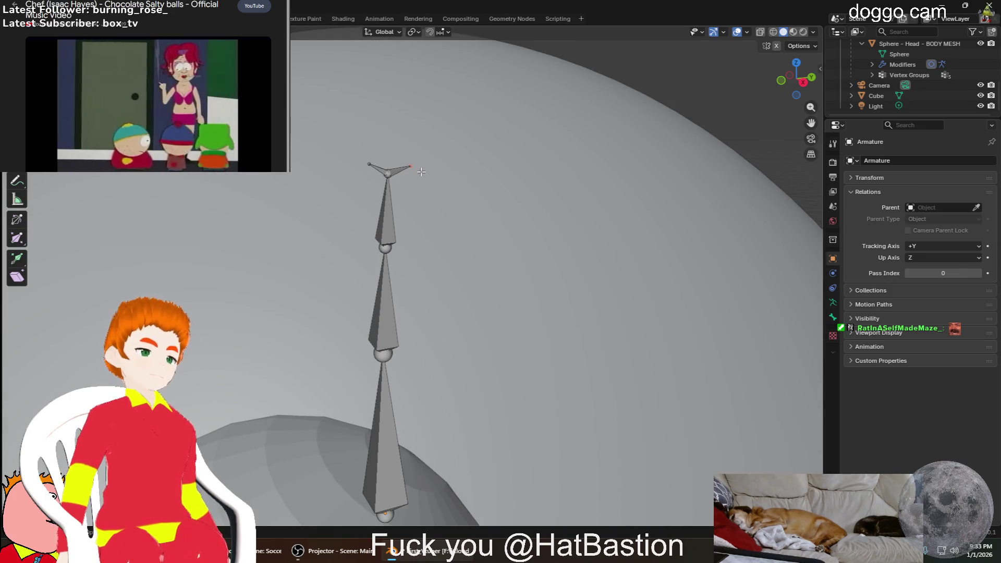
key(e)
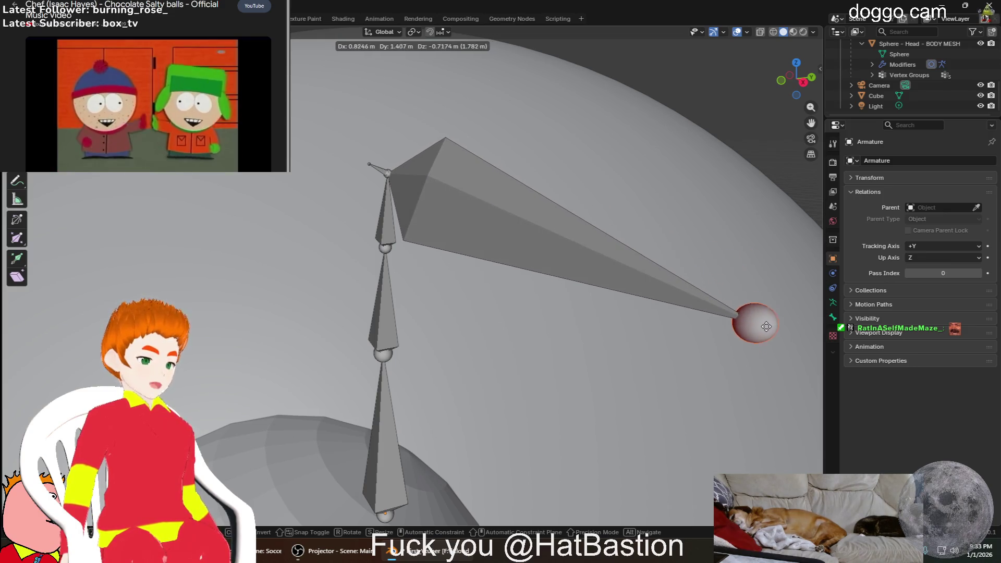
click(732, 387)
middle_drag(733, 386, 664, 361)
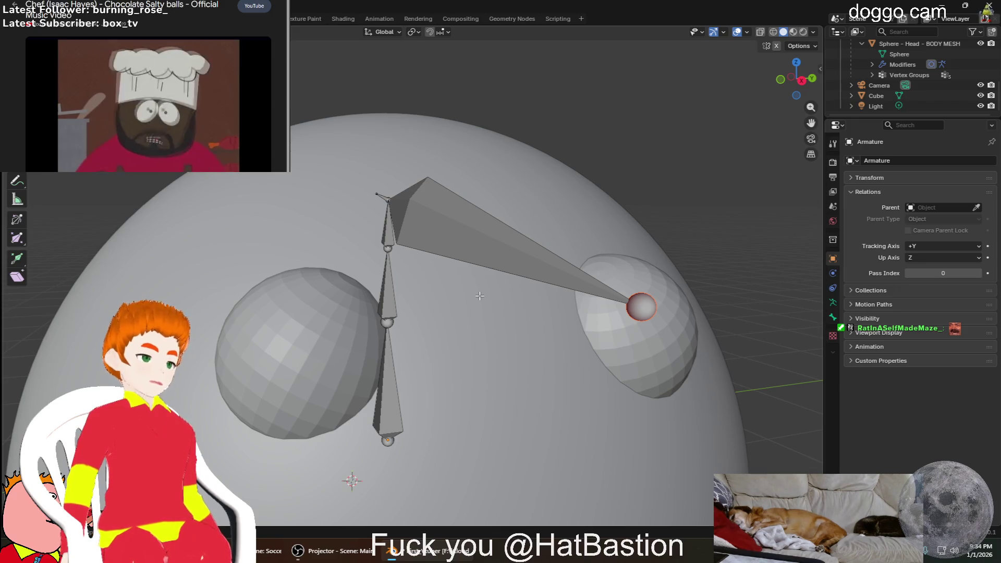
middle_drag(480, 296, 447, 316)
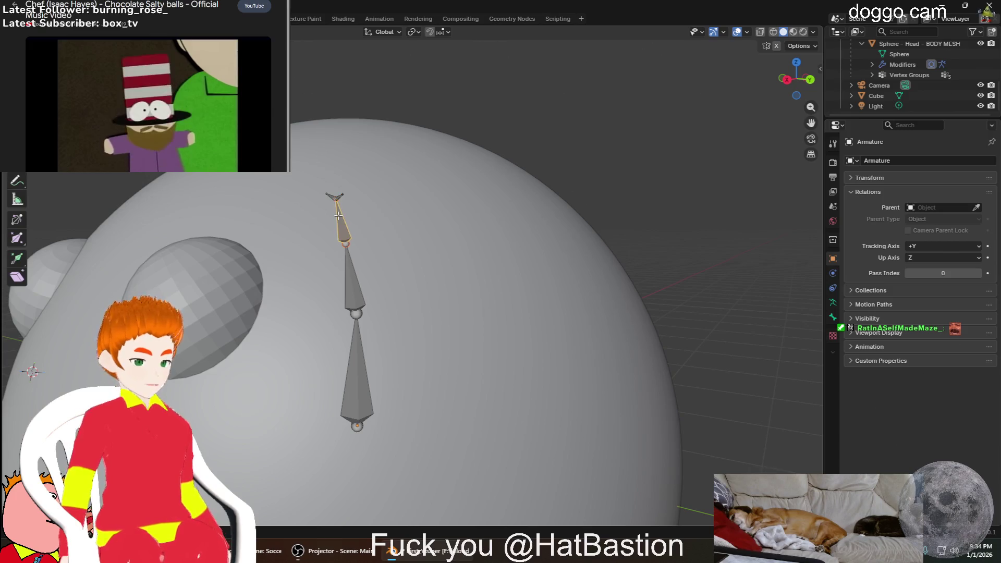
Try moving the new bone's joint and tip, cancelling both moves
key(g)
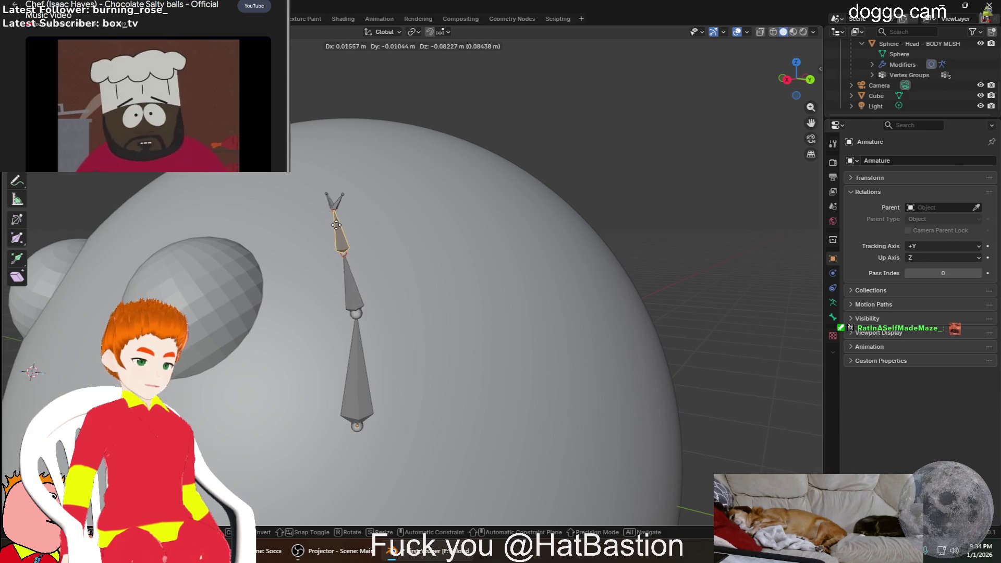
right_click(327, 226)
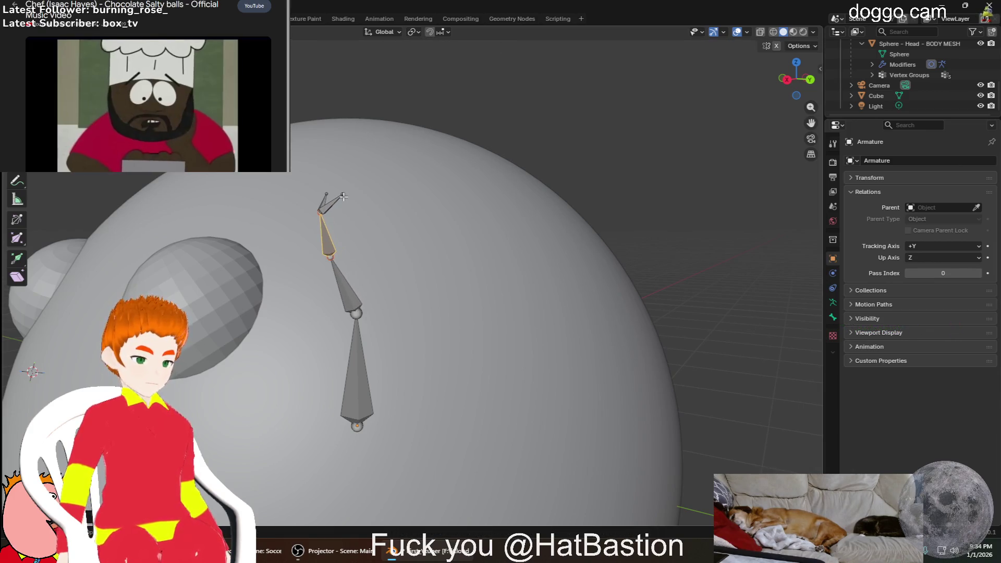
key(g)
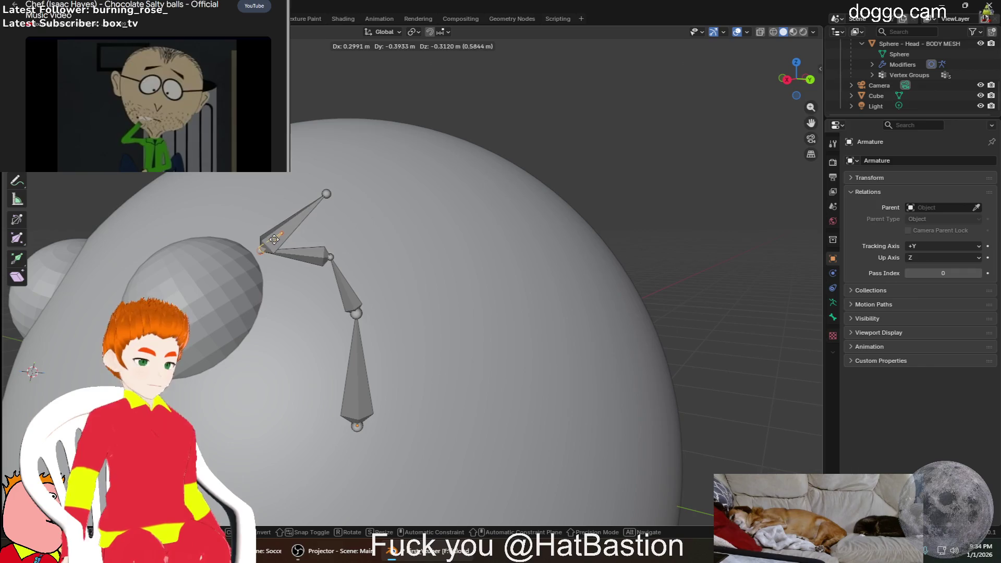
right_click(407, 238)
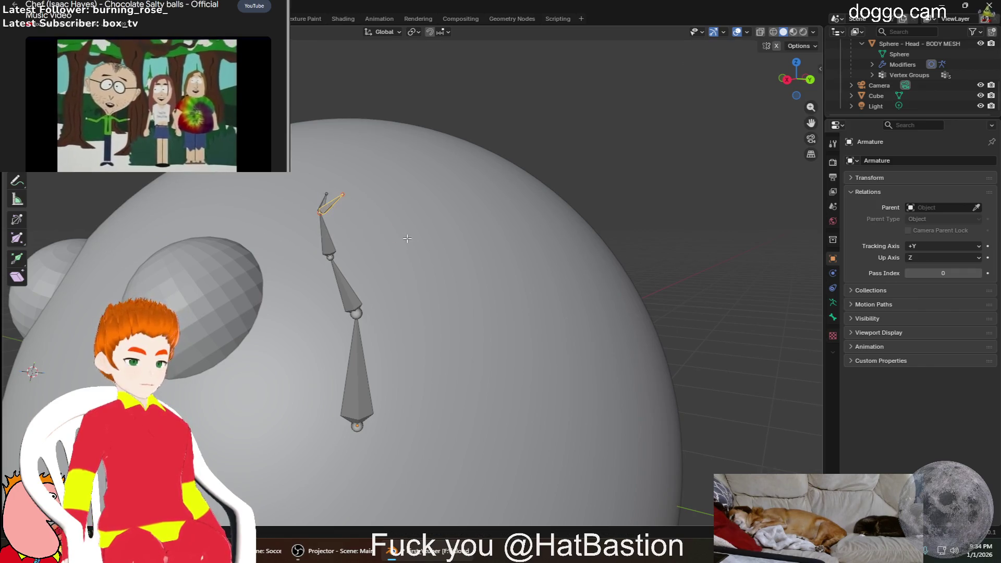
drag(329, 257, 346, 247)
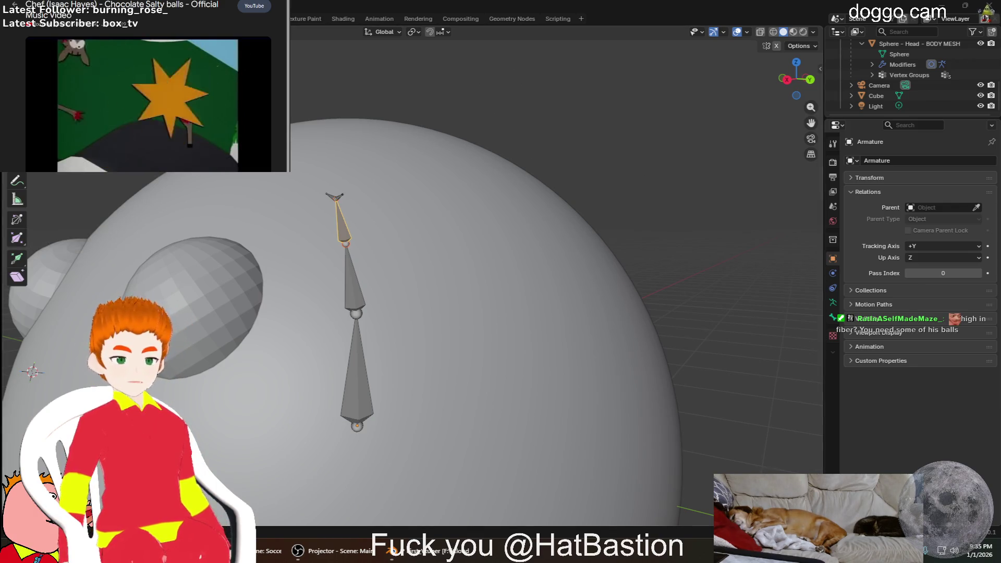
Drop to Object Mode, reselect the armature and return to bone editing
key(Tab)
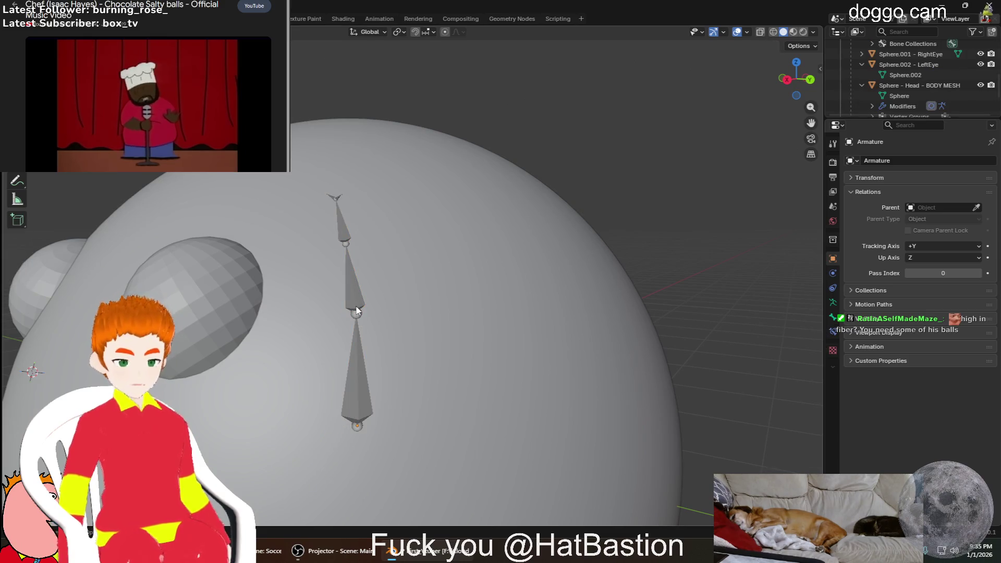
click(356, 368)
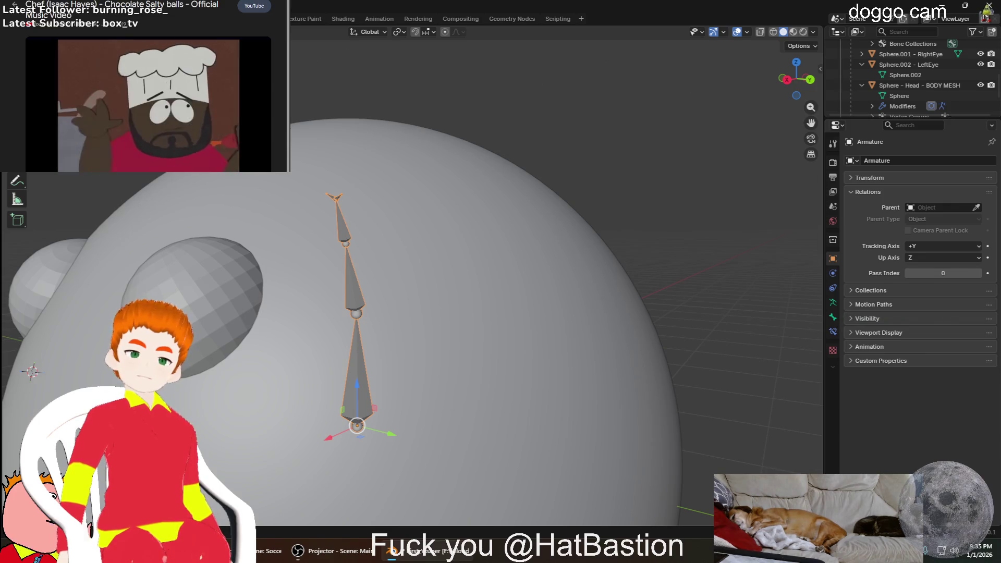
key(Tab)
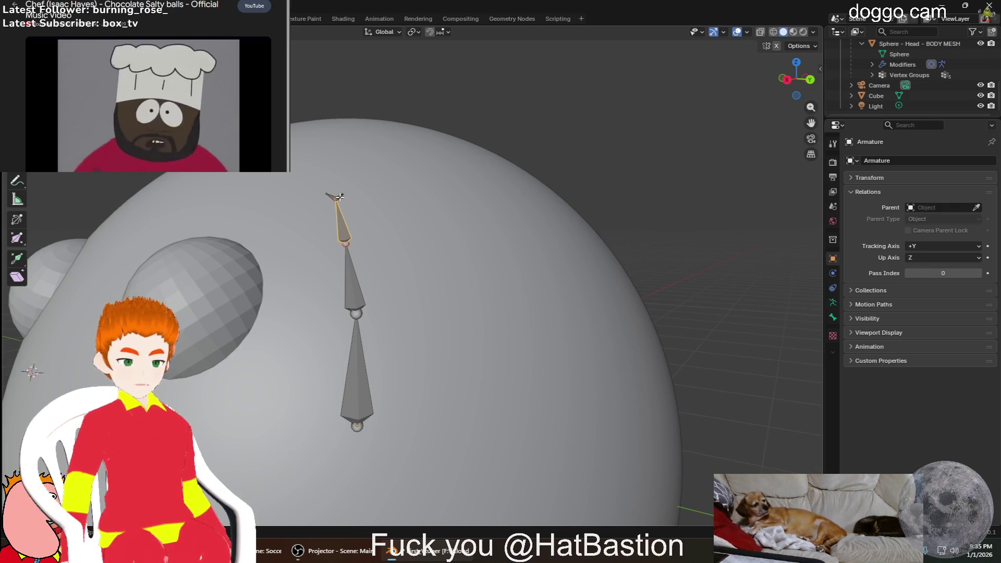
scroll(338, 194, up, 3)
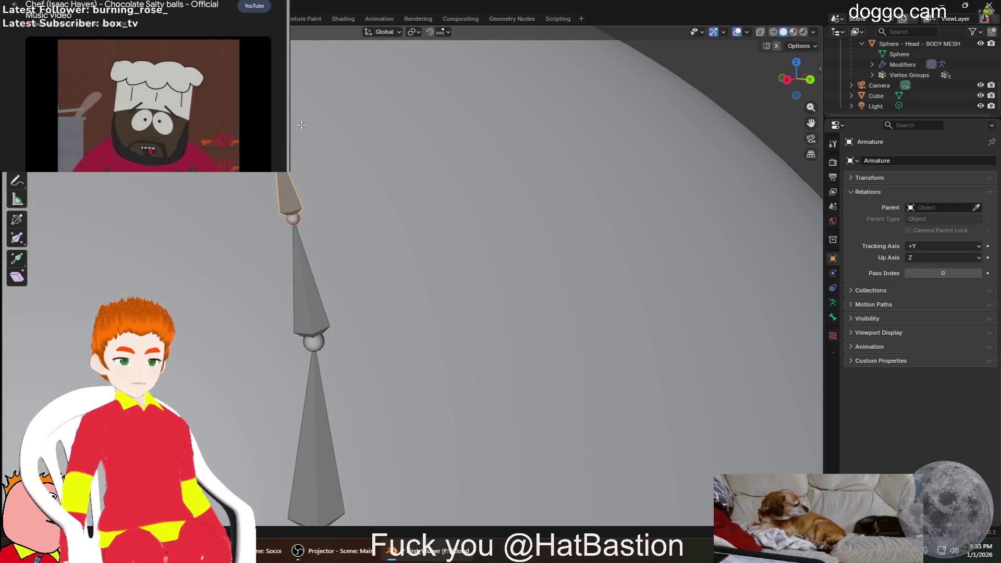
scroll(314, 150, up, 1)
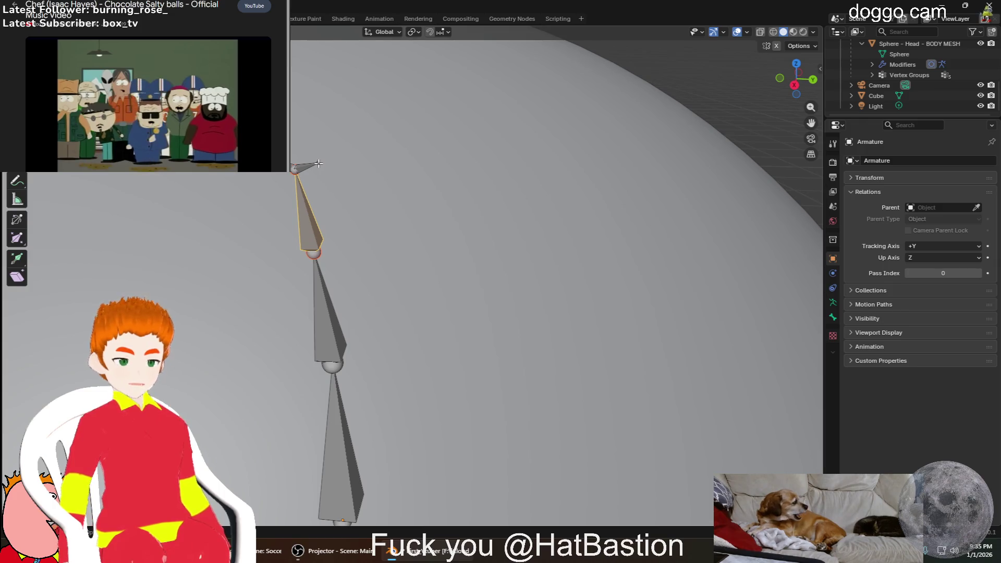
Show the top bone's head and tail coordinates in the sidebar Item panel
click(345, 177)
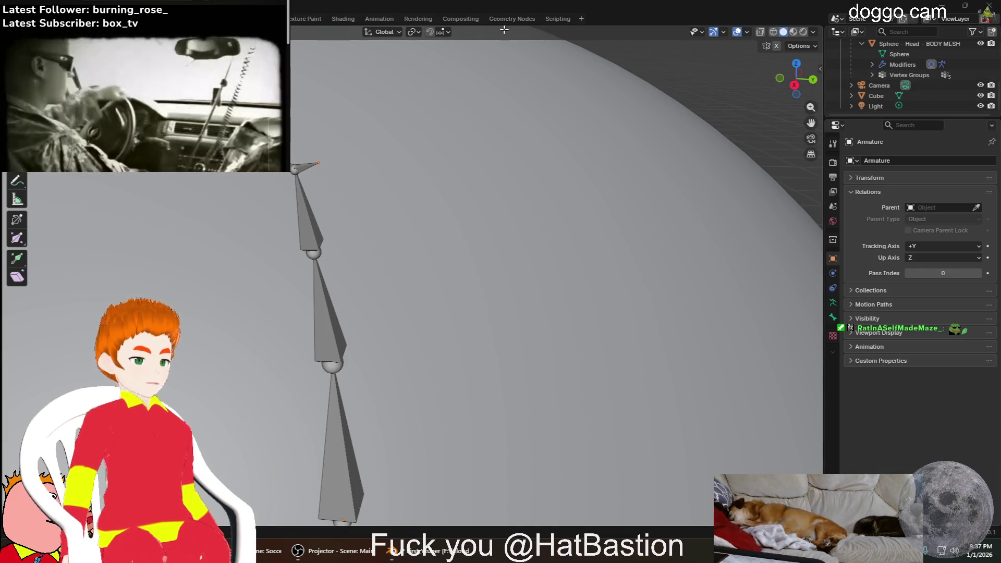
click(819, 69)
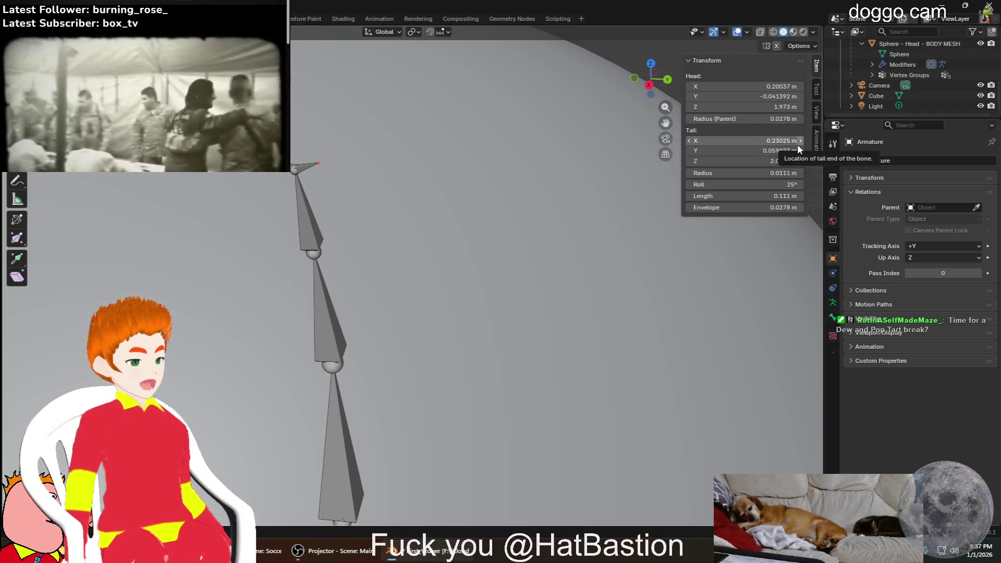
Test dragging the bone's Head X and Tail X values, undoing them back to the originals
mouse_move(469, 162)
middle_down()
mouse_move(607, 207)
mouse_move(314, 239)
mouse_move(389, 217)
mouse_move(469, 235)
middle_up()
scroll(607, 207, down, 5)
scroll(314, 238, down, 2)
scroll(469, 234, up, 3)
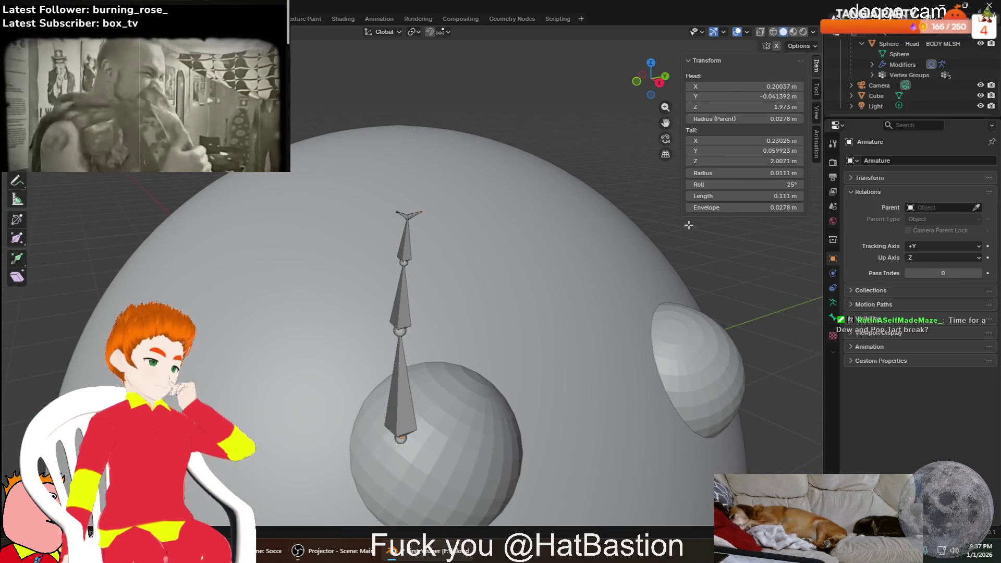
mouse_move(743, 86)
mouse_down()
mouse_move(782, 86)
mouse_move(704, 87)
mouse_up()
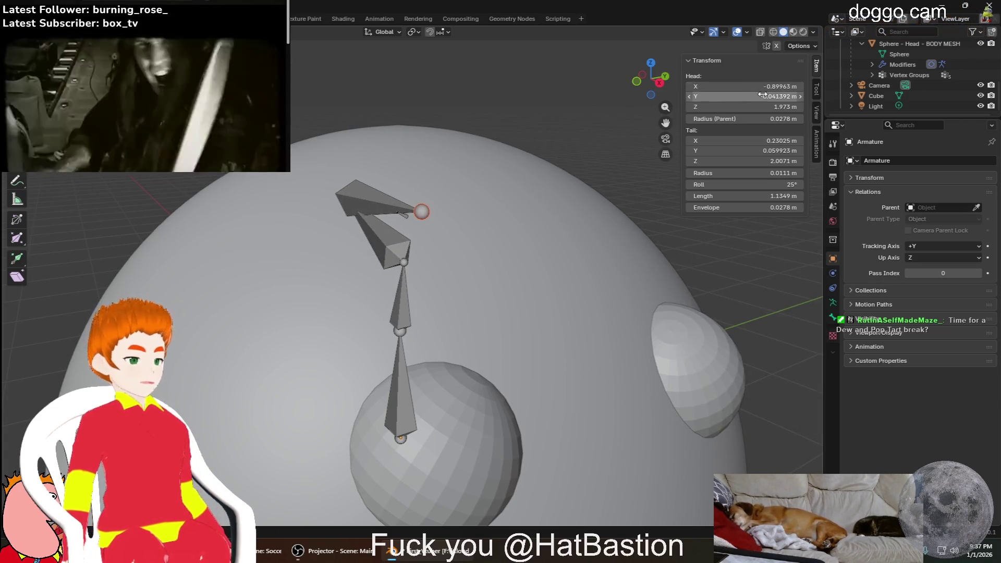
key(ctrl+z)
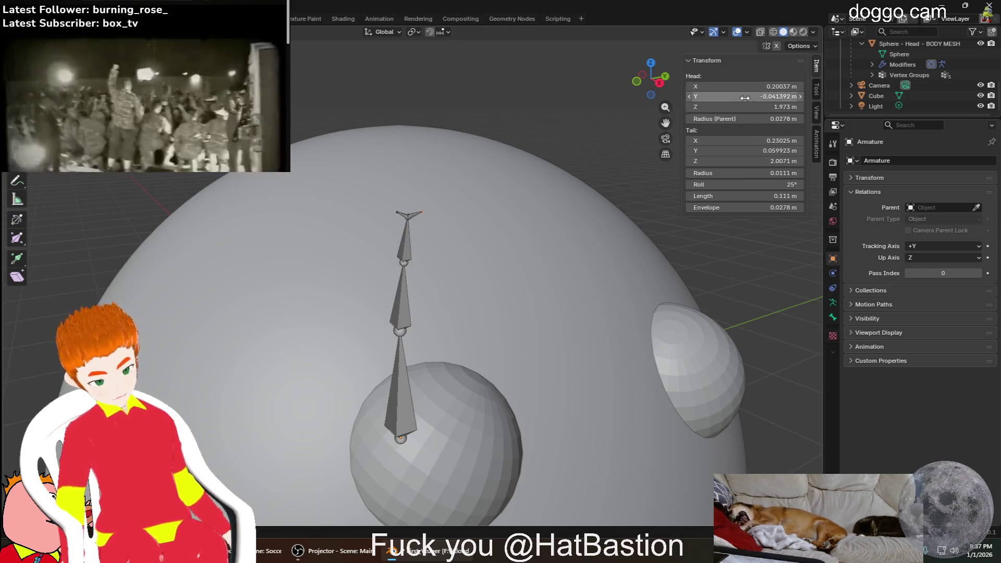
mouse_move(743, 140)
mouse_down()
mouse_move(774, 141)
mouse_move(743, 141)
mouse_up()
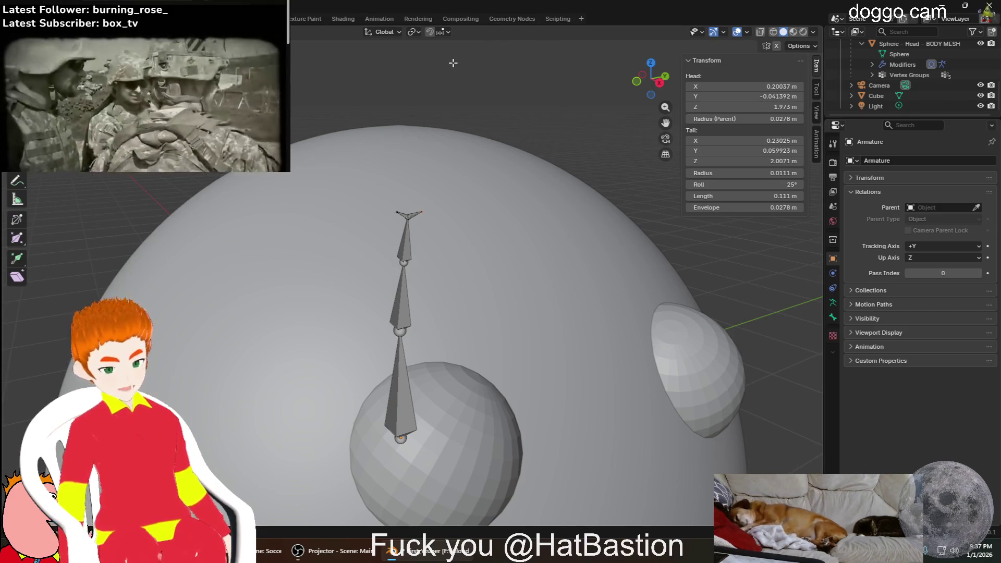
Turn on snapping, try an extrude and cancel it, then focus the Head X field
click(429, 31)
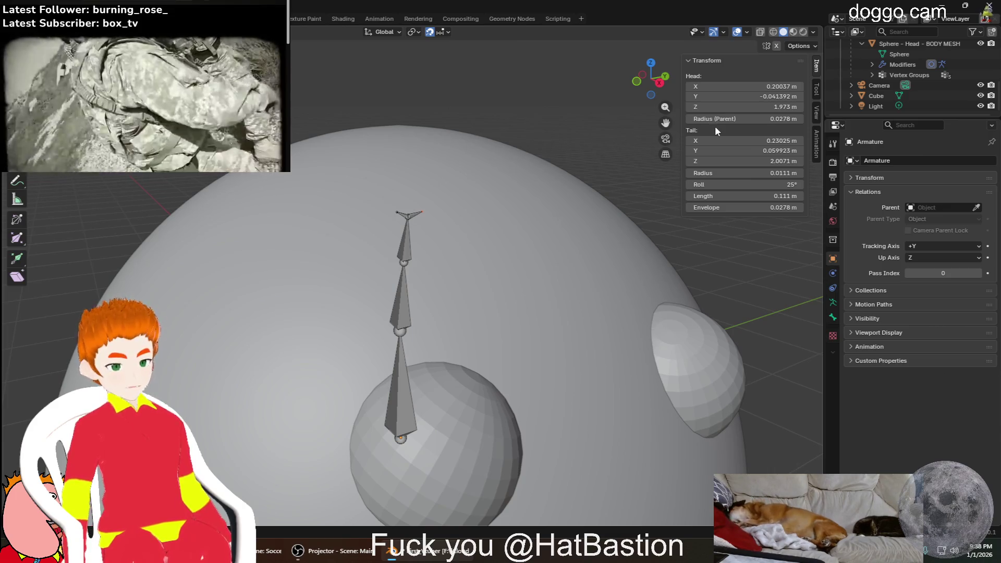
key(e)
key(Escape)
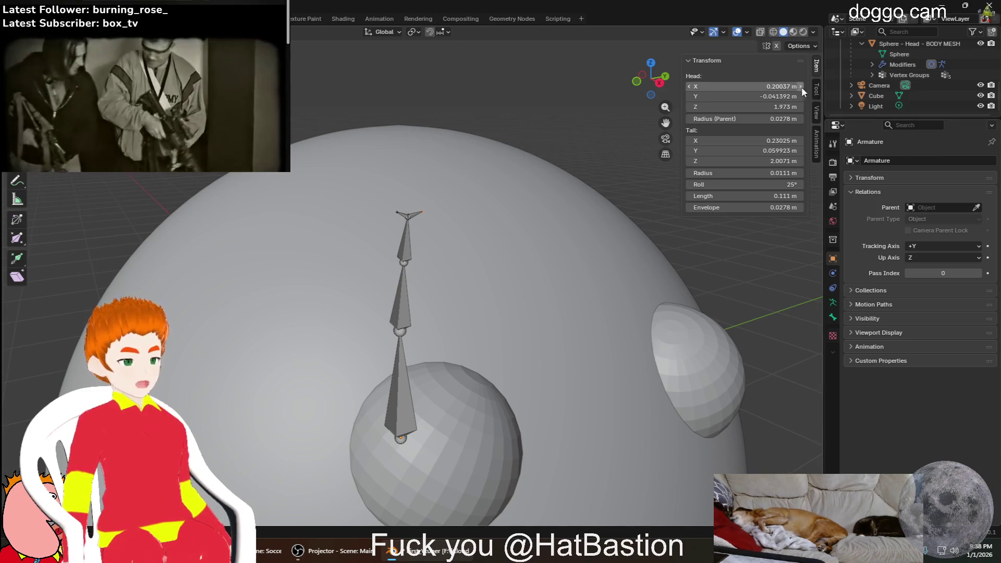
click(788, 86)
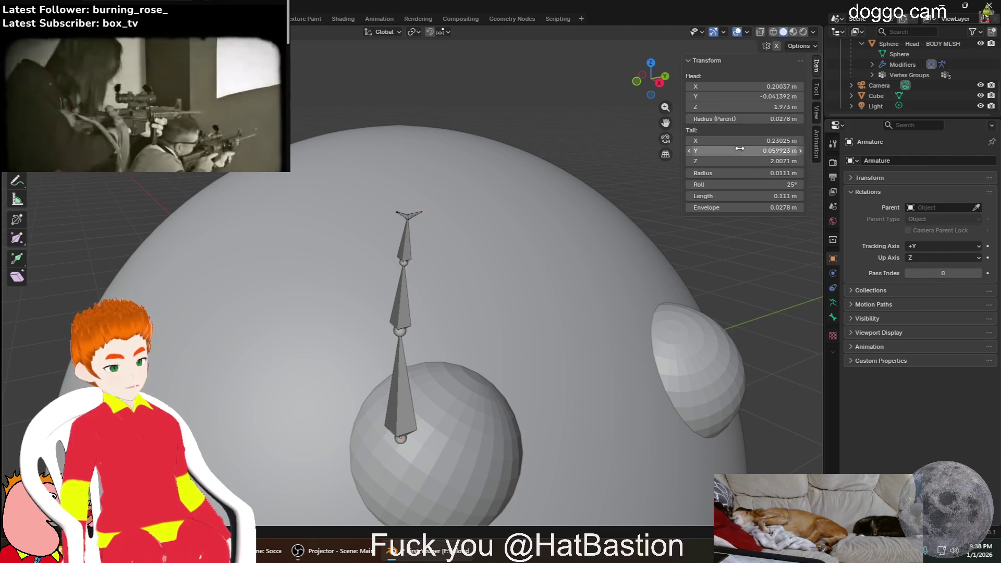
Toggle the bone Transform panel and sidebar tabs, ending back on the Item values
click(712, 63)
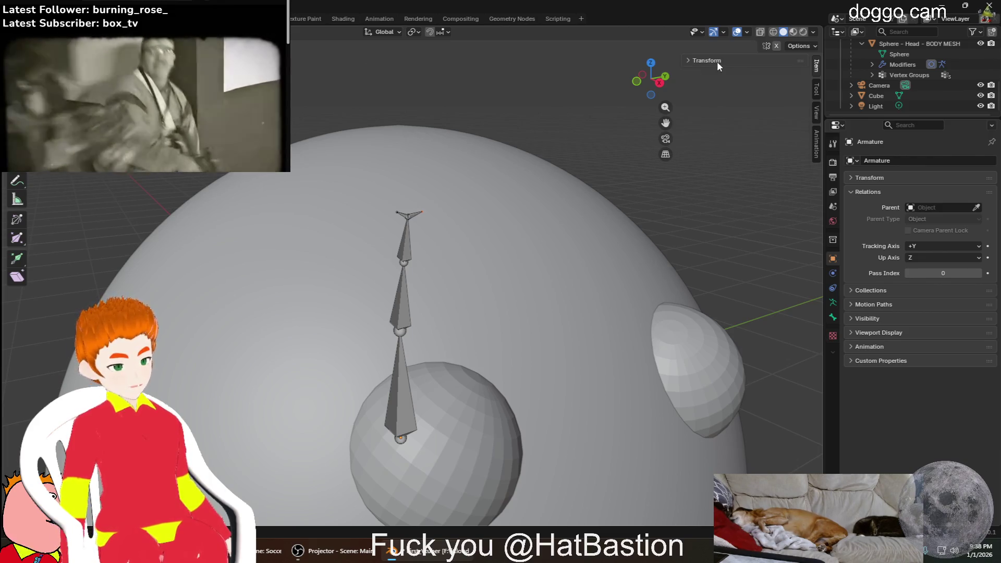
click(718, 61)
click(768, 67)
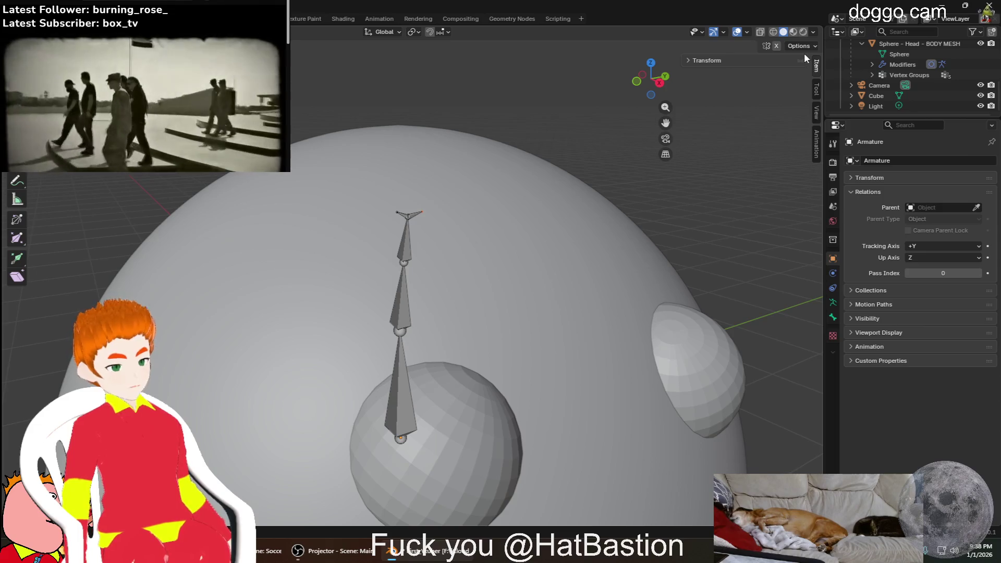
click(779, 66)
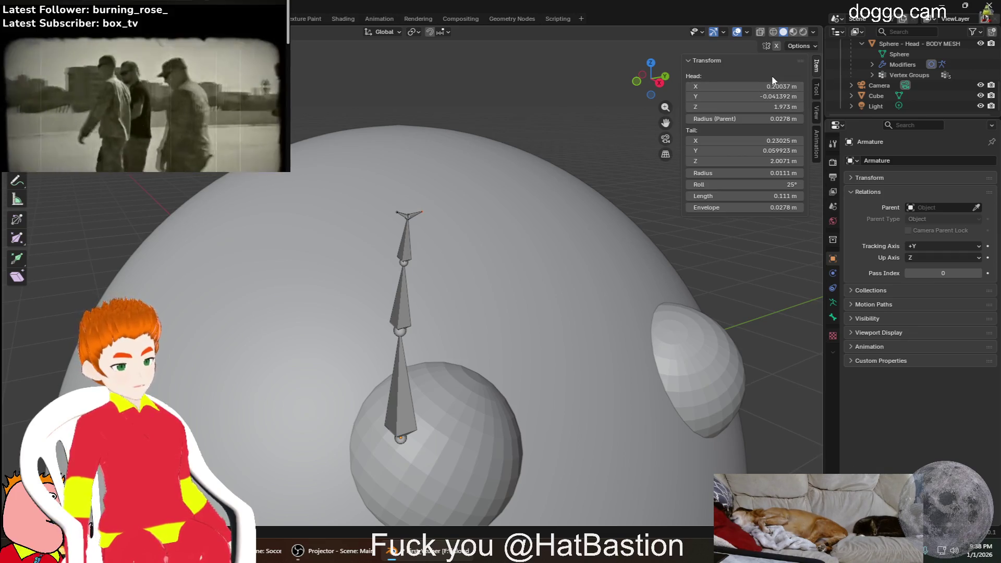
click(718, 62)
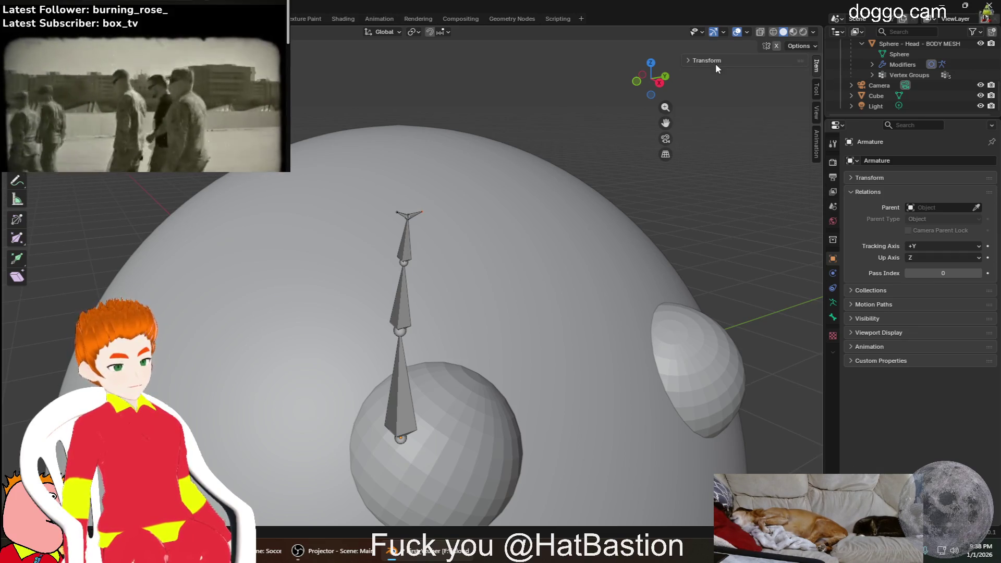
click(816, 92)
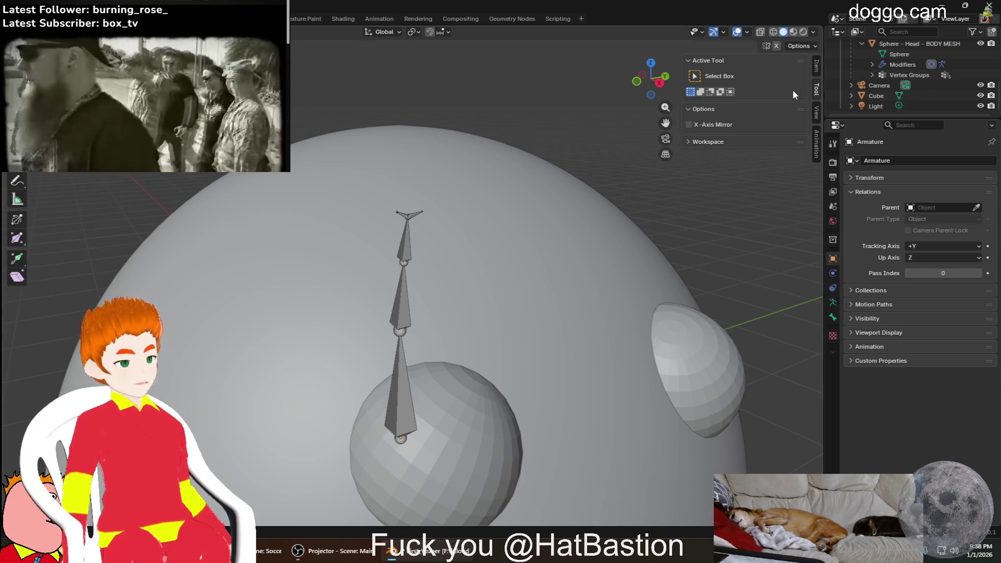
click(816, 68)
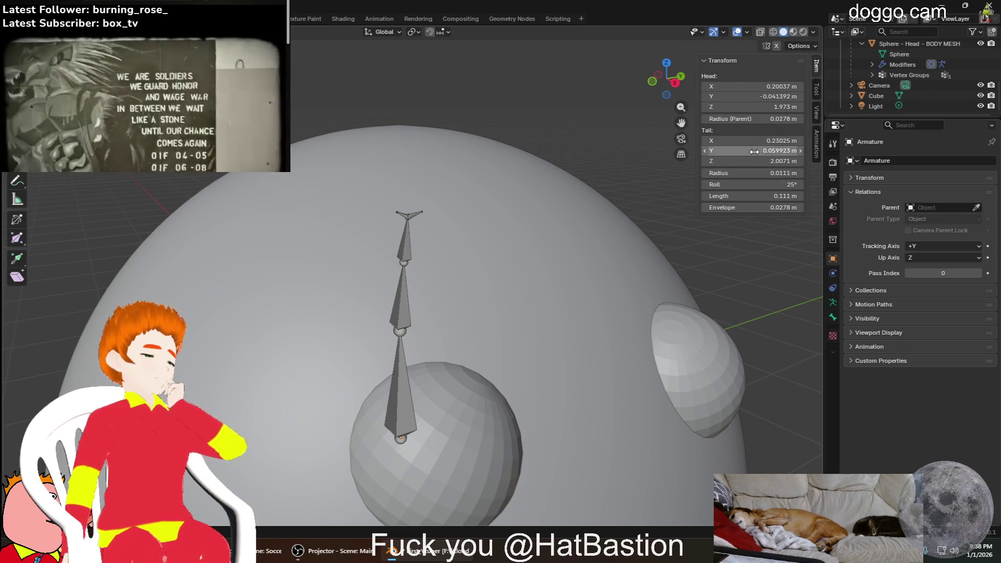
click(707, 148)
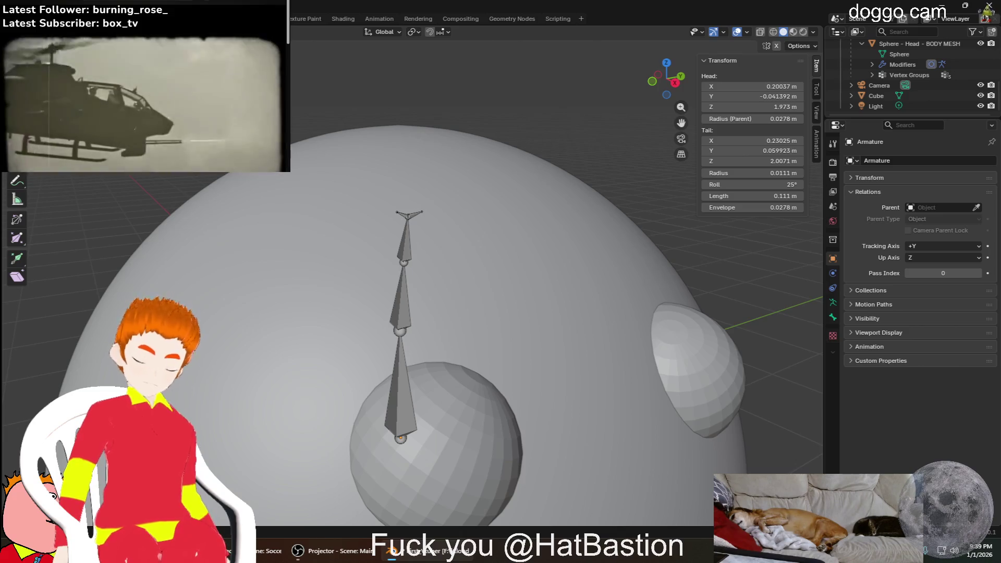
Start a Windows screen snip (Win+Shift+S)
key(super+shift+s)
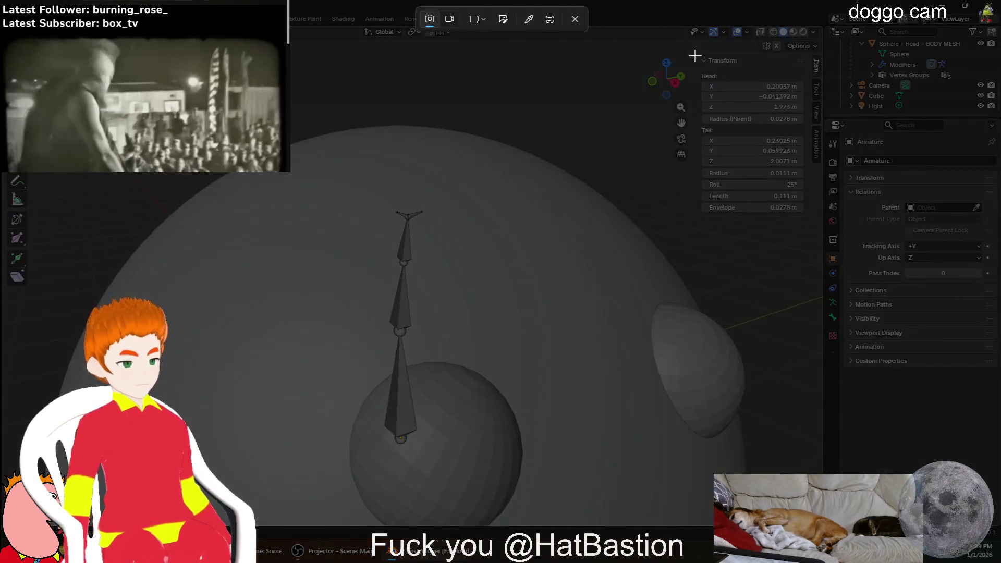
Snip the bone Transform panel, then open the Head X field (0.200373 m) for a new value
drag(696, 56, 822, 198)
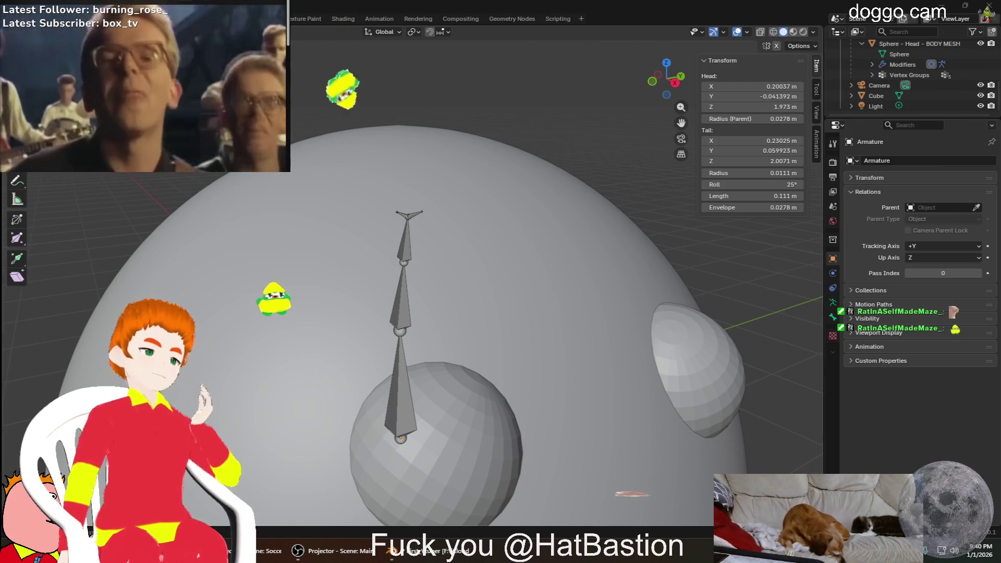
click(753, 86)
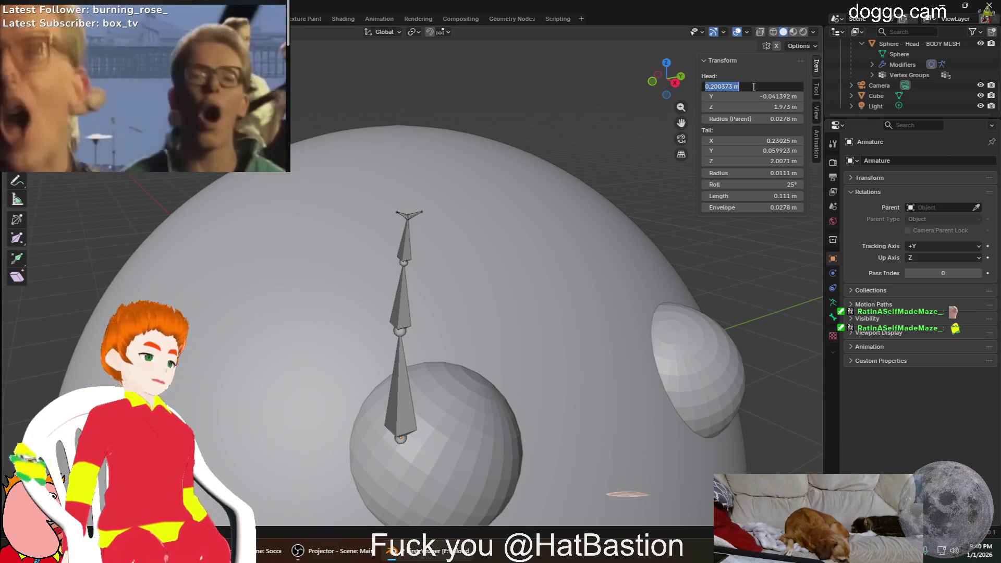
drag(753, 86, 790, 86)
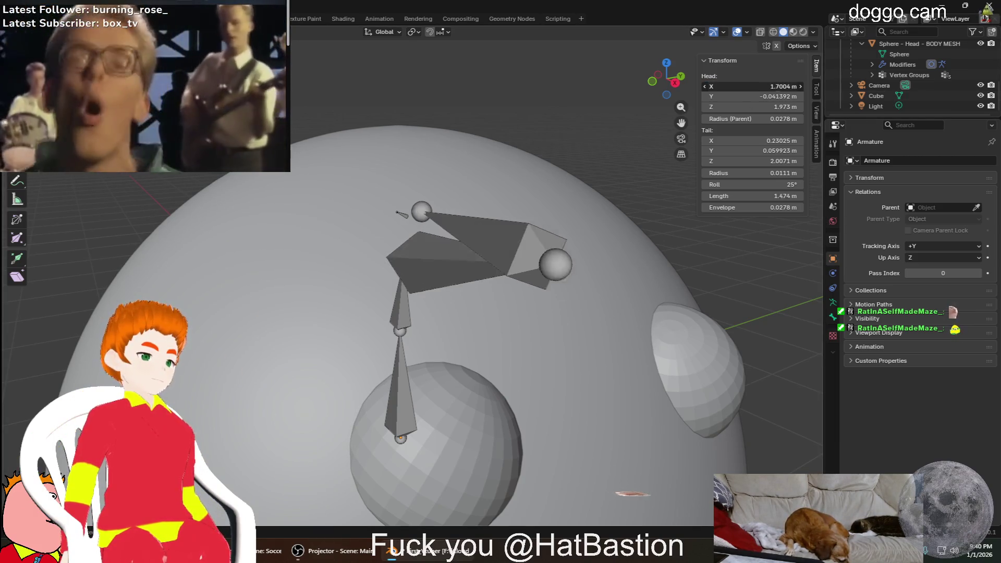
key(Escape)
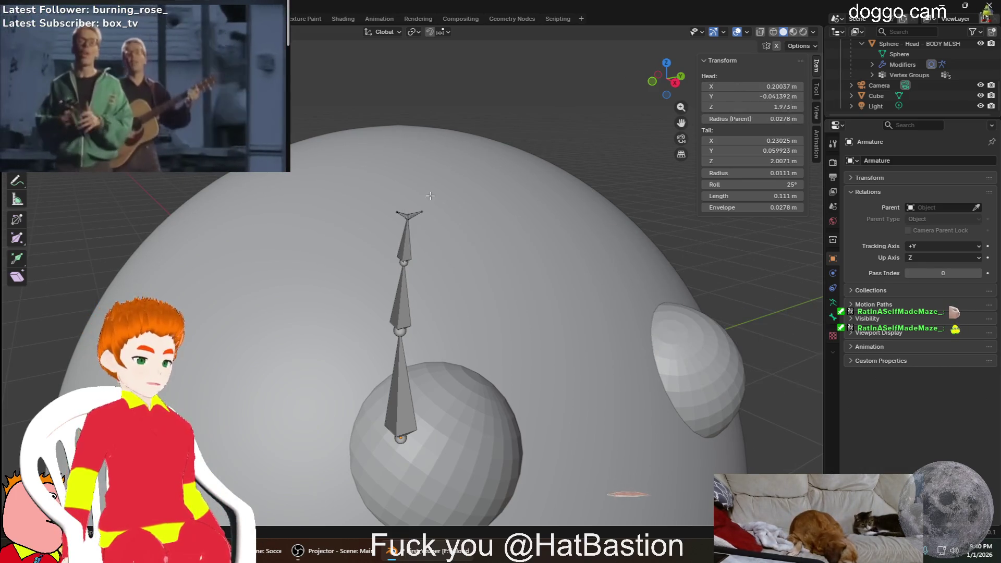
scroll(433, 143, up, 3)
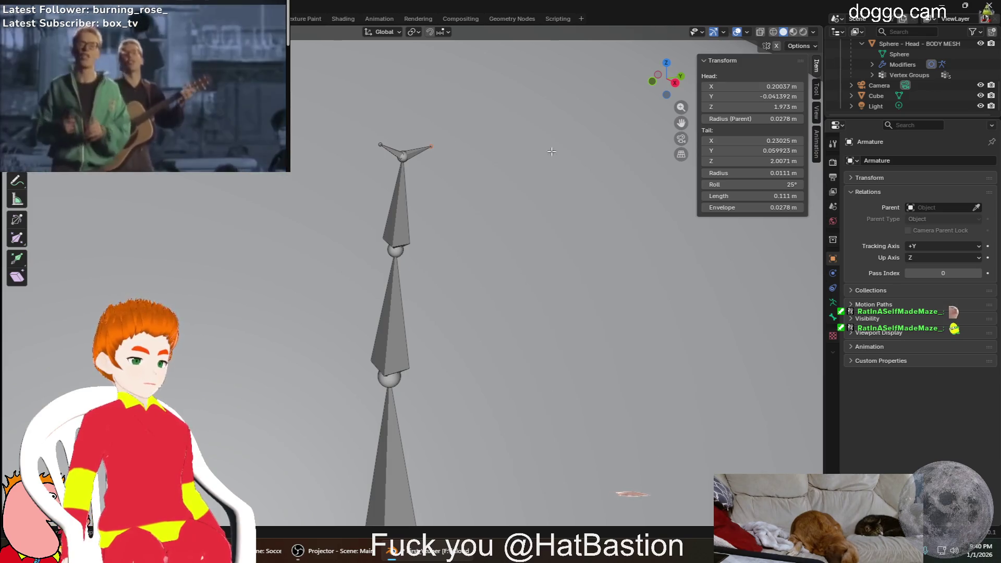
mouse_move(752, 86)
mouse_down()
mouse_move(774, 86)
mouse_move(749, 97)
mouse_move(774, 96)
mouse_up()
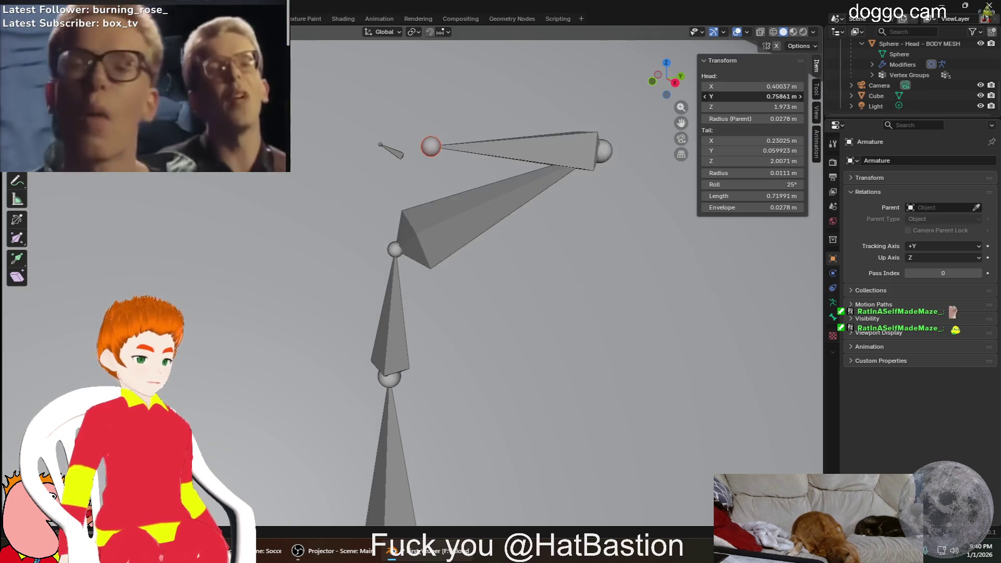
key(Escape)
key(ctrl+z)
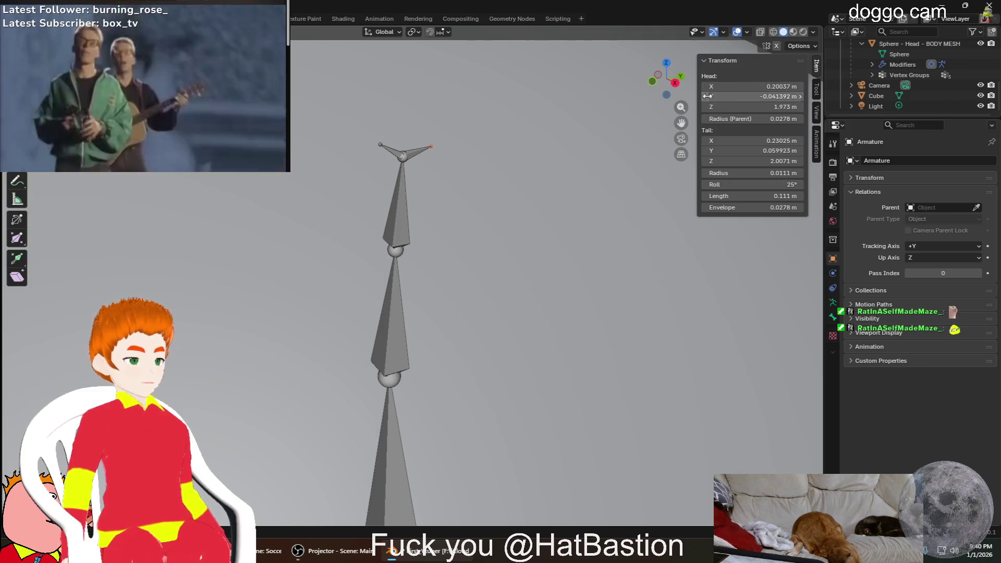
drag(751, 86, 790, 86)
key(ctrl+z)
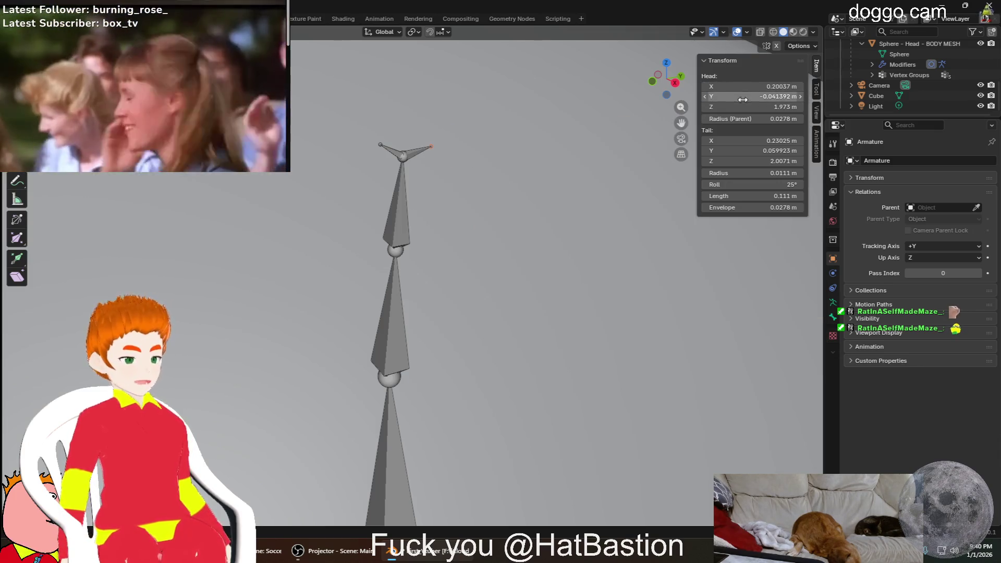